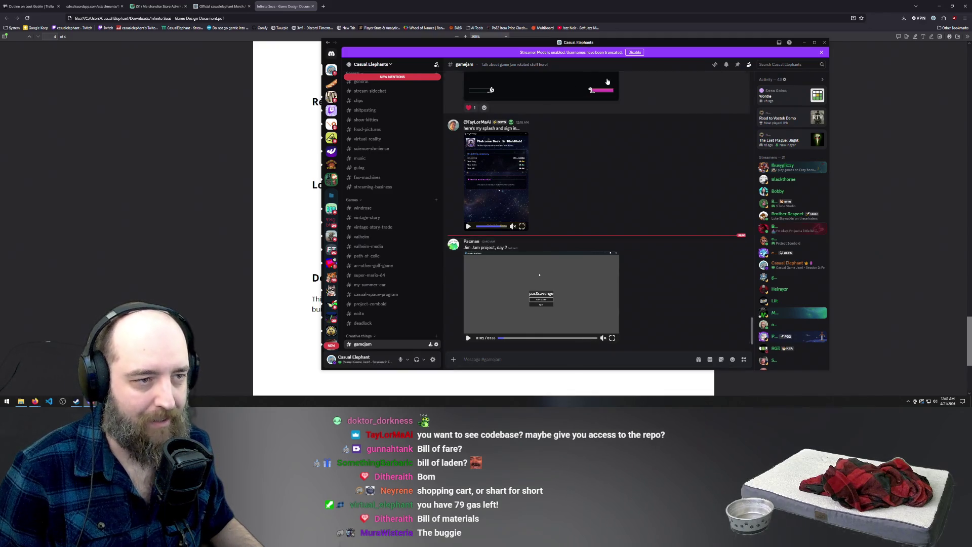
Step: Stretch the Discord window to full screen height, move it right, and scroll its channel list down
left_click_drag(643, 38, 644, 5)
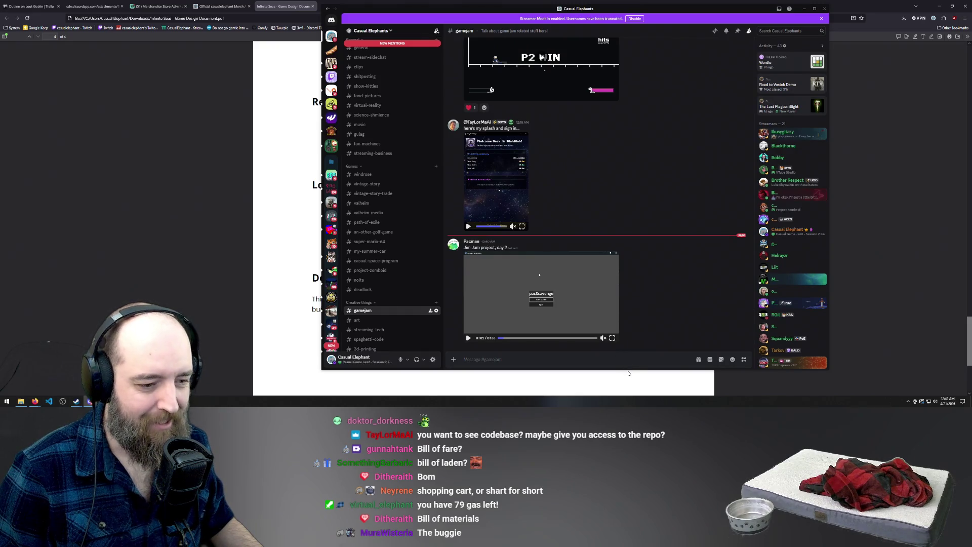
left_click_drag(627, 369, 629, 391)
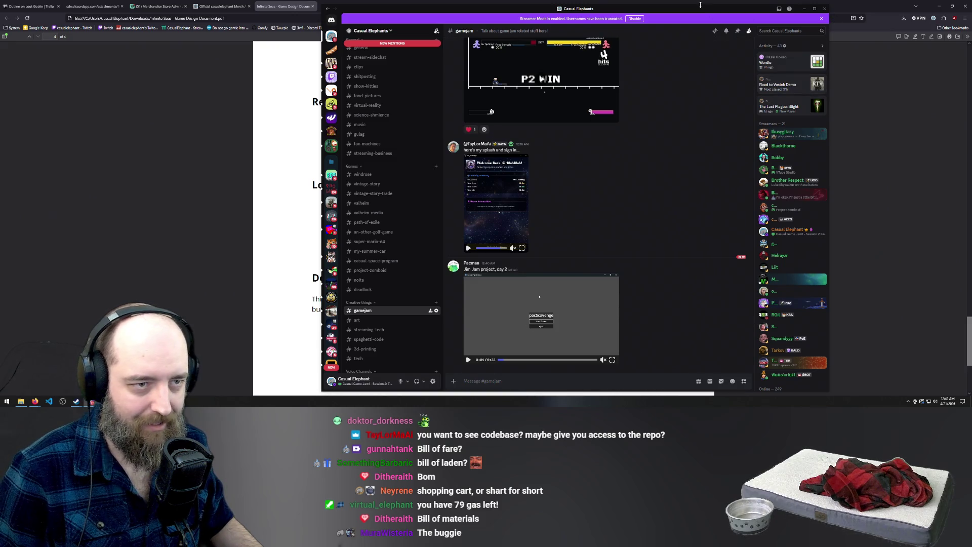
left_click_drag(695, 10, 835, 12)
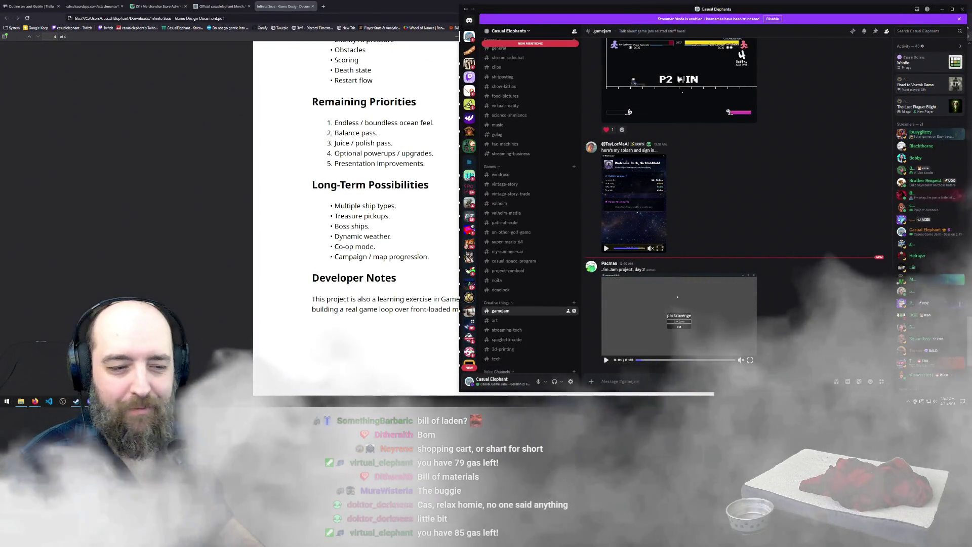
scroll(526, 303, "down", 4)
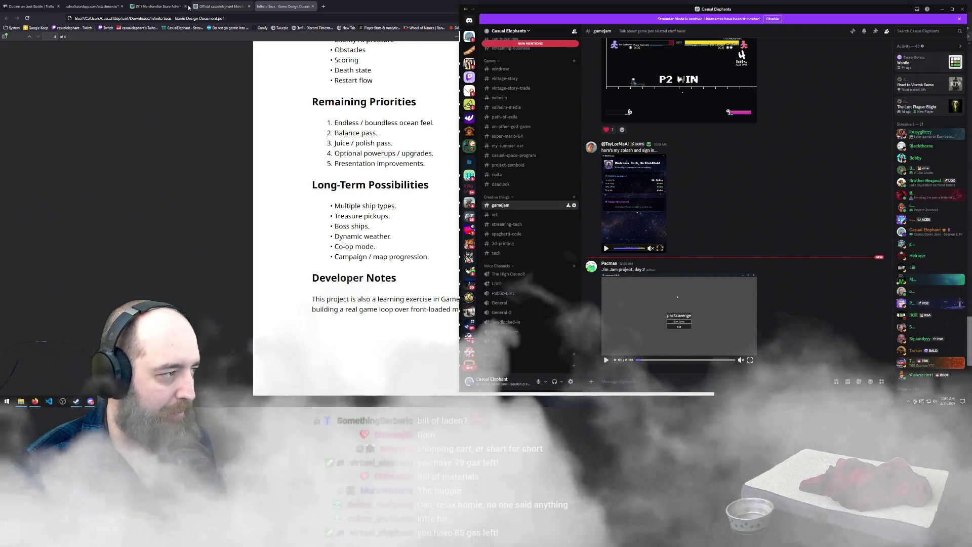
Step: Save the Outline card's goblin loot description in Trello and close the card
left_click(70, 6)
left_click(121, 6)
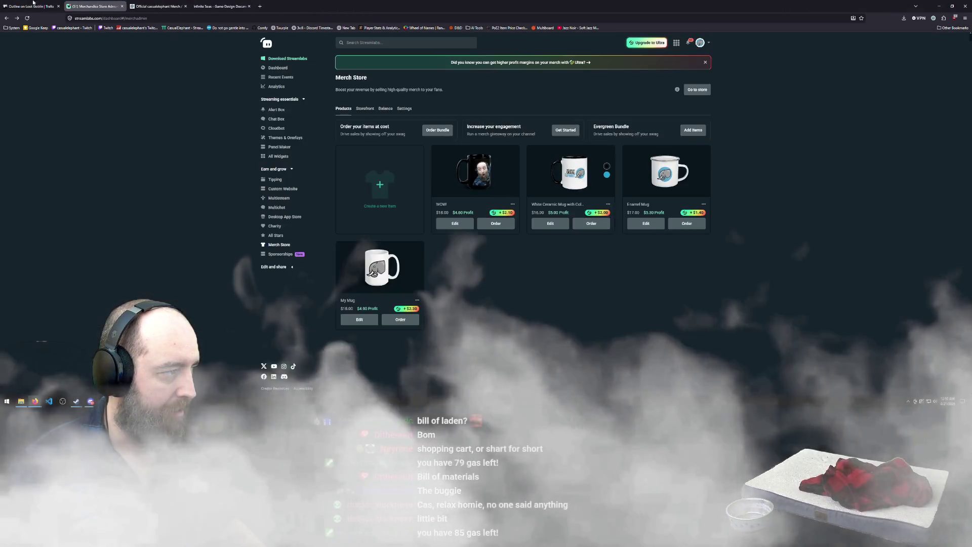
left_click(31, 6)
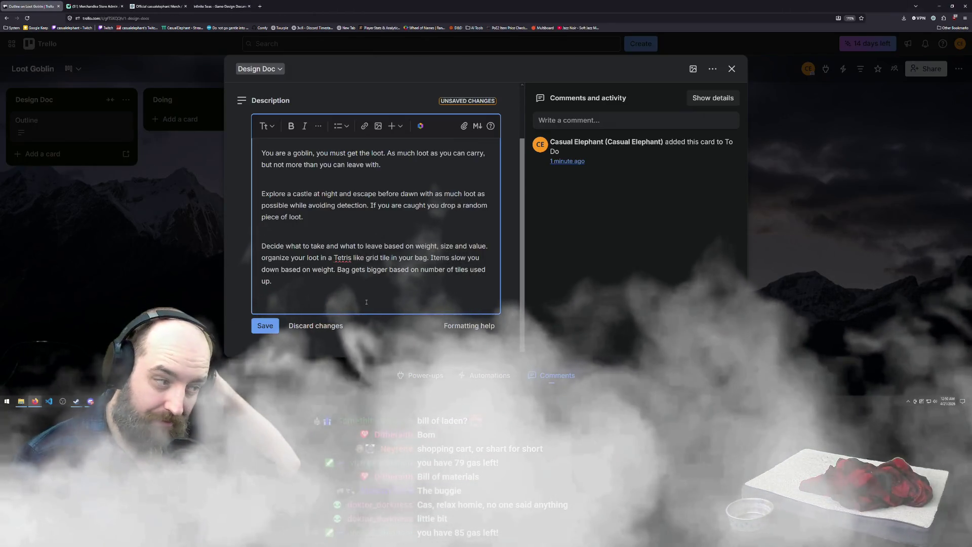
scroll(367, 295, "up", 2)
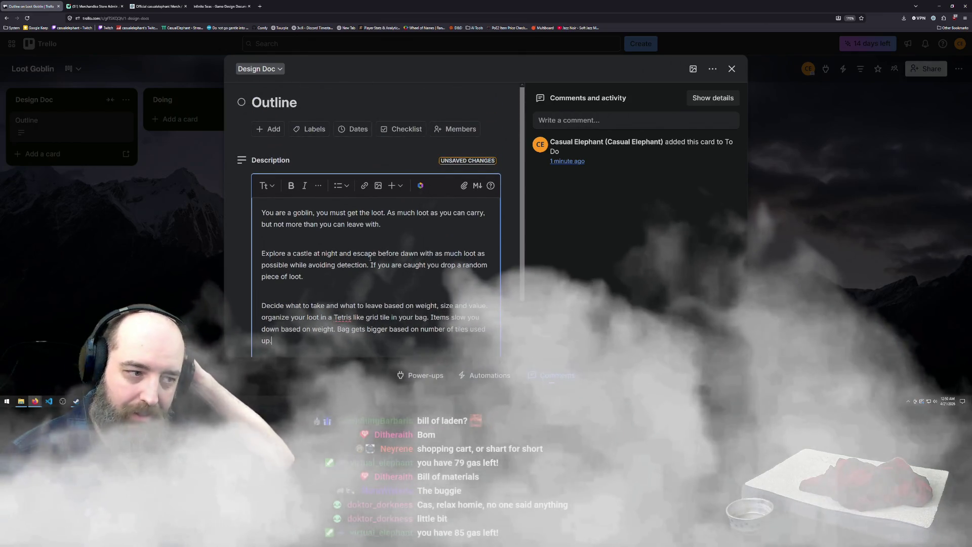
scroll(356, 226, "down", 2)
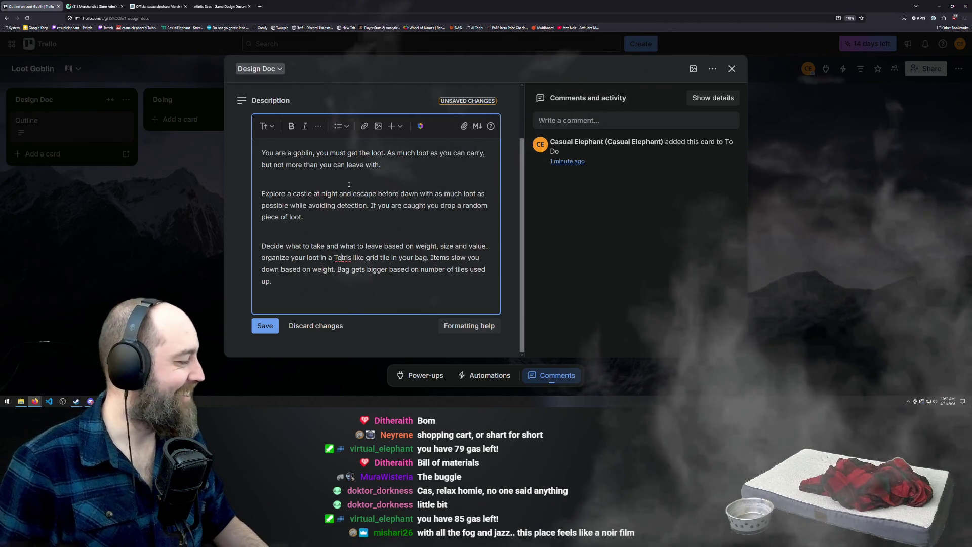
left_click(259, 327)
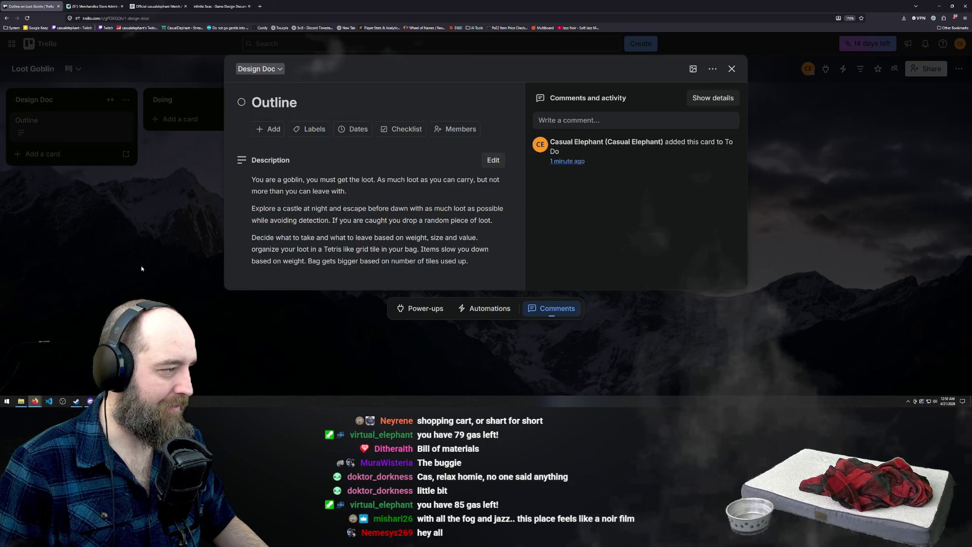
left_click(58, 189)
Step: Add a 'Core mechanics' card below Outline in the Design Doc list
left_click(45, 154)
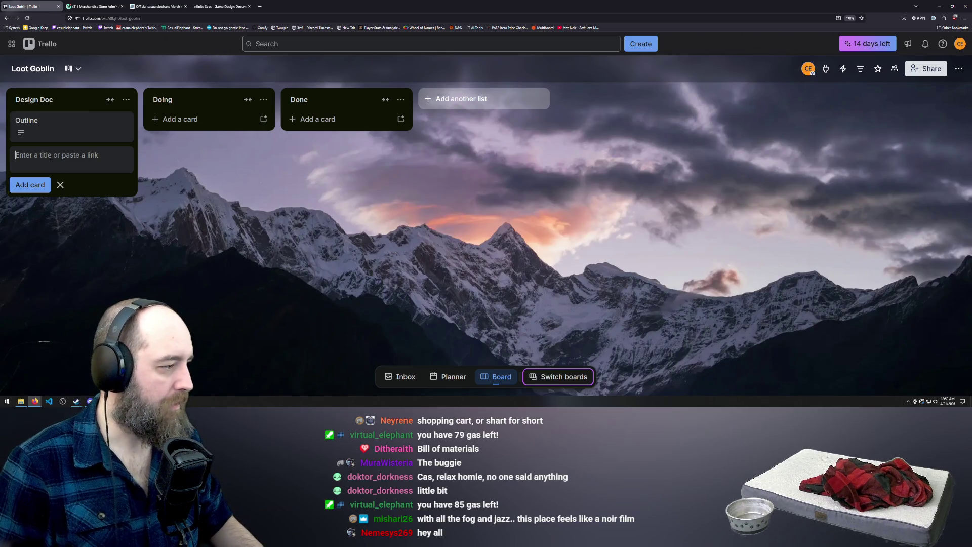
type("C")
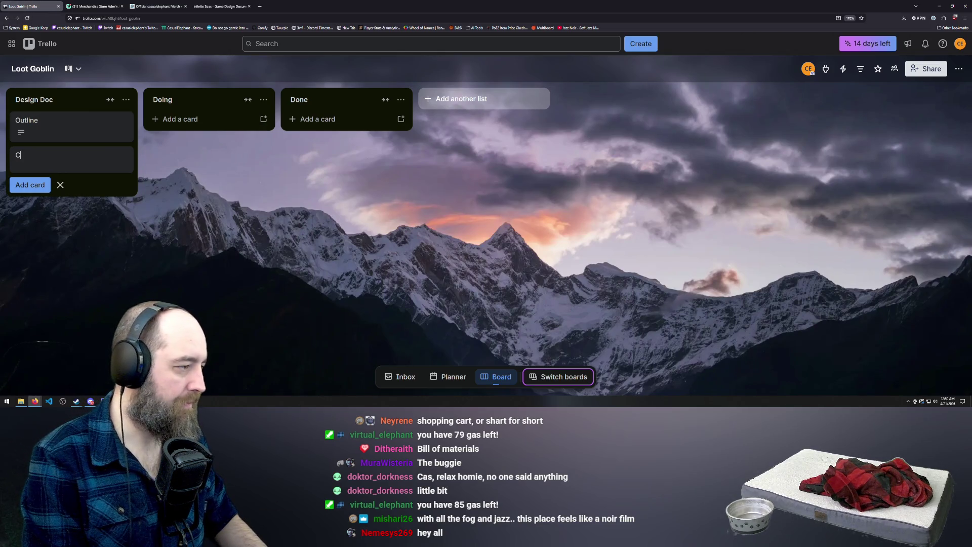
type("ore")
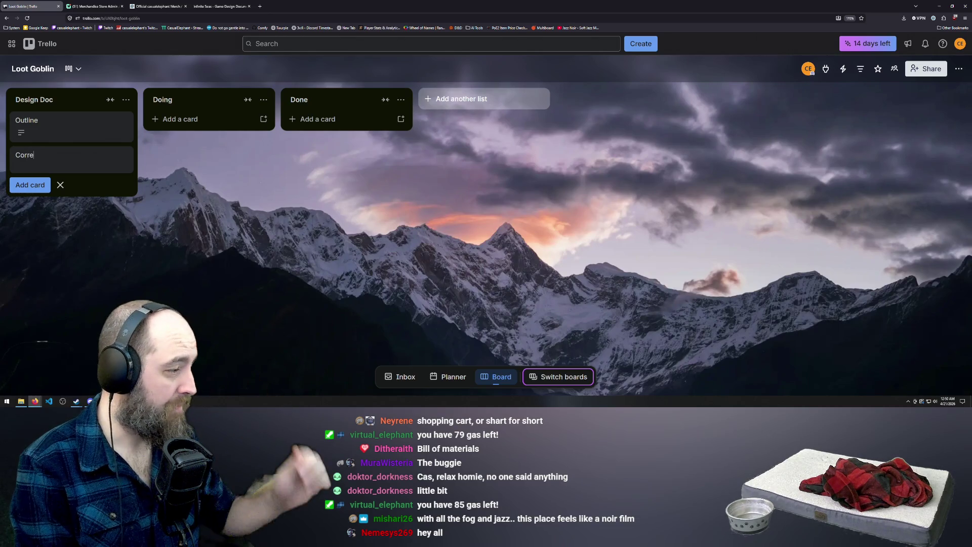
key("BackSpace")
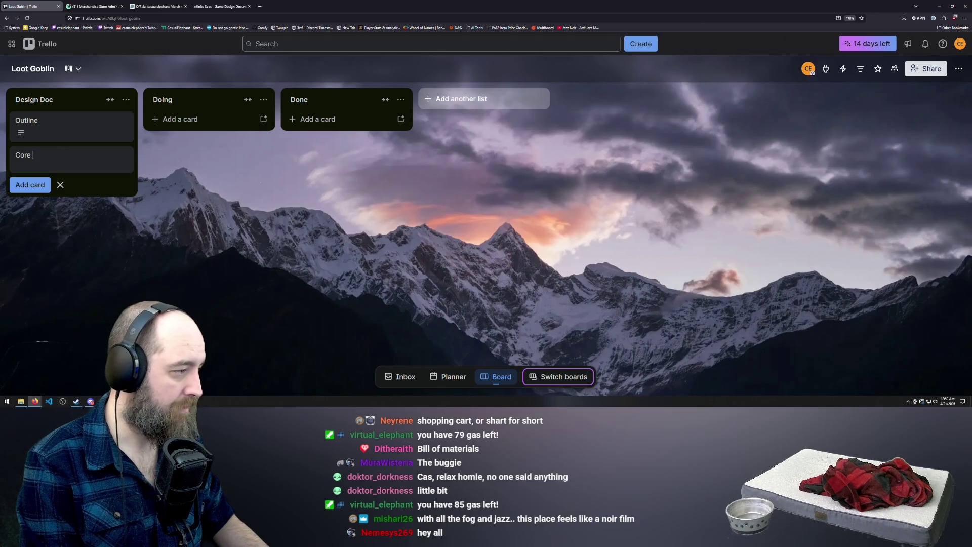
type("mechanics")
key("Return")
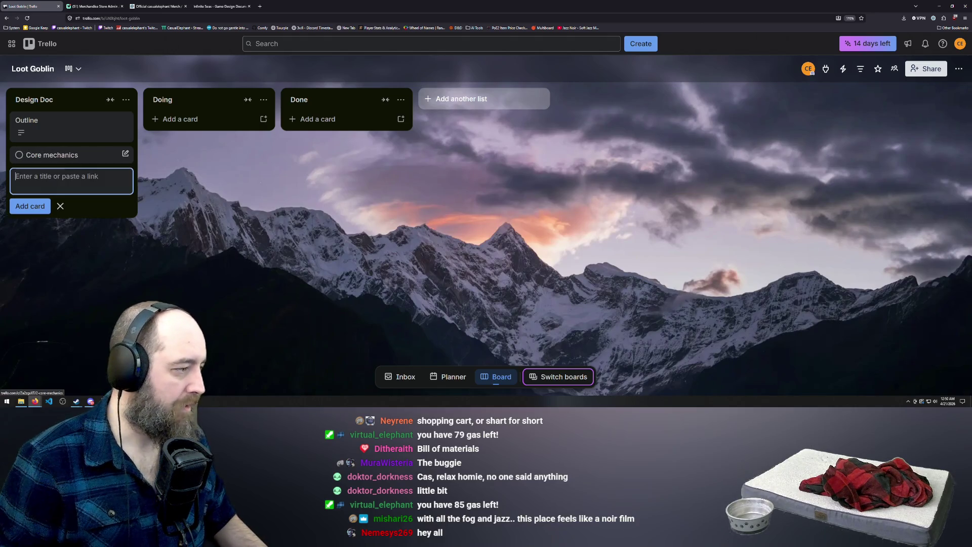
key("Escape")
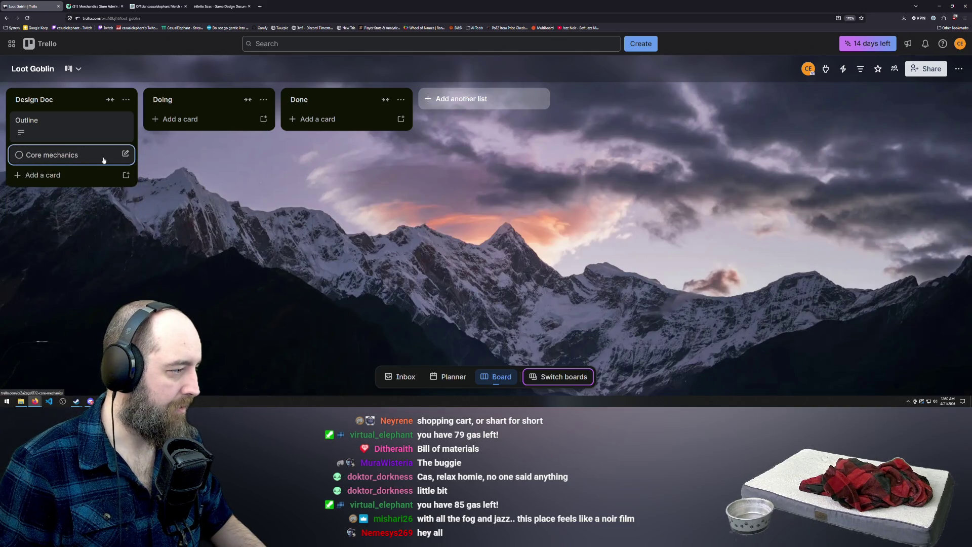
left_click(125, 153)
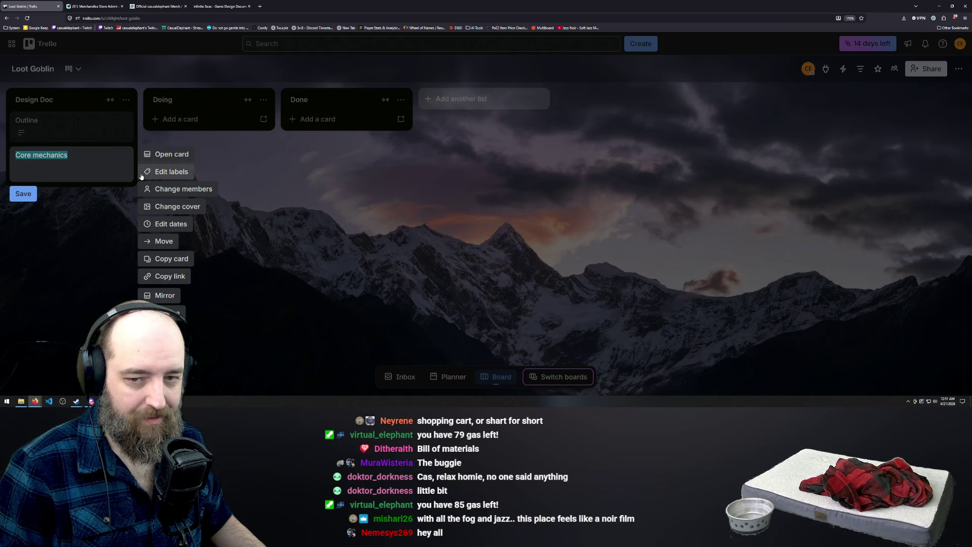
Step: Open the Core mechanics card and retitle it 'Requirements'
left_click(74, 253)
left_click(60, 155)
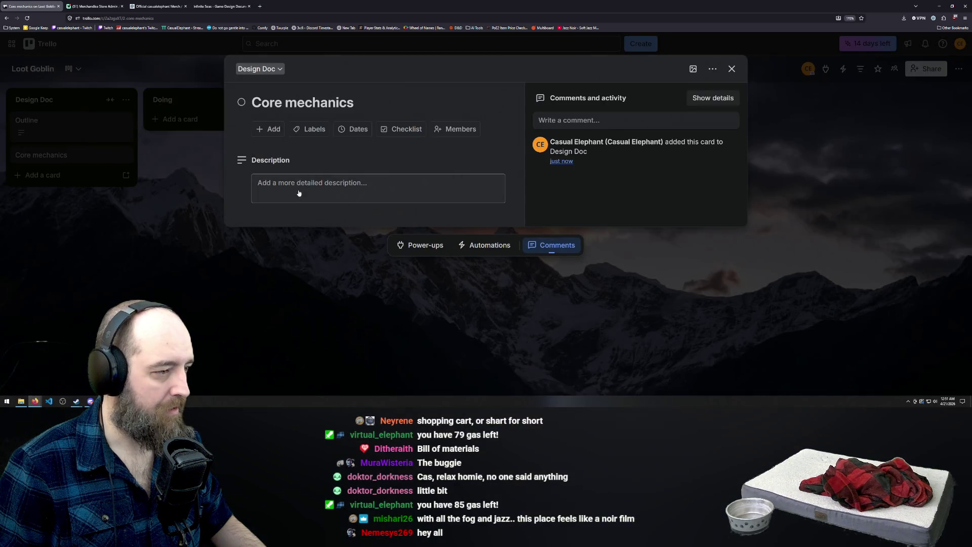
left_click(300, 192)
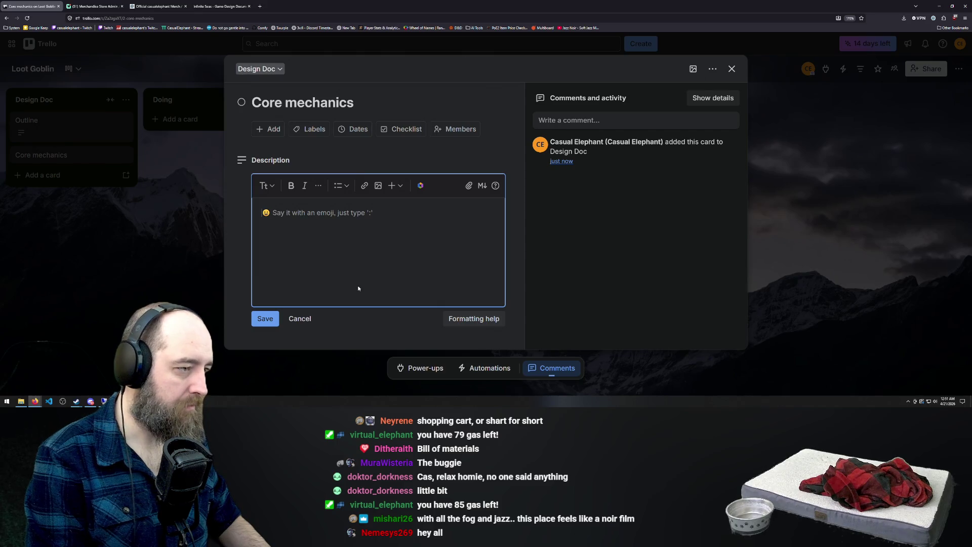
left_click(304, 102)
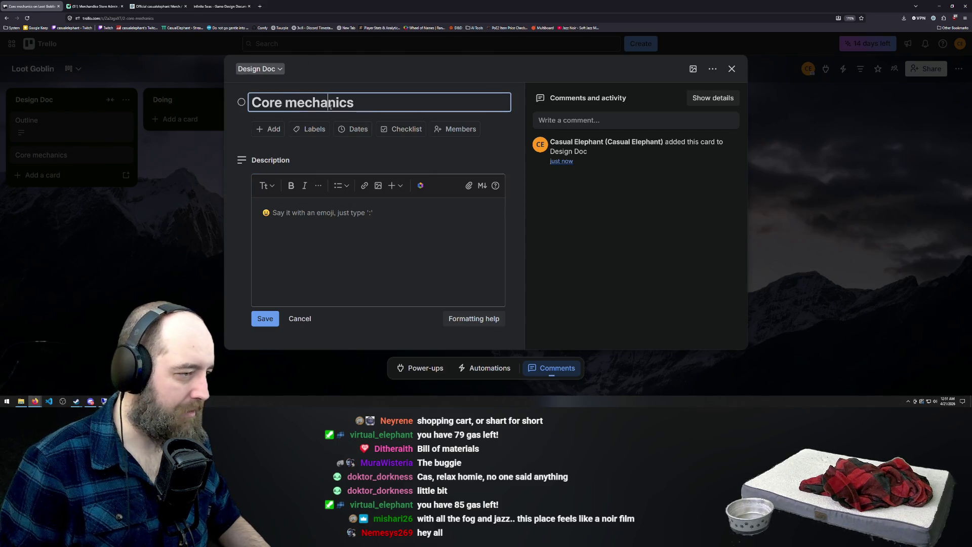
left_click_drag(354, 102, 242, 94)
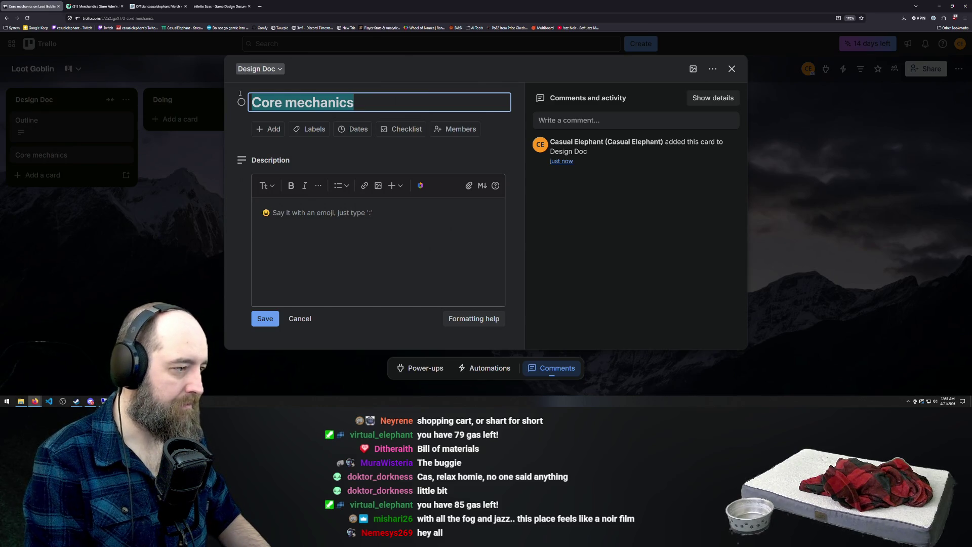
type("Requi")
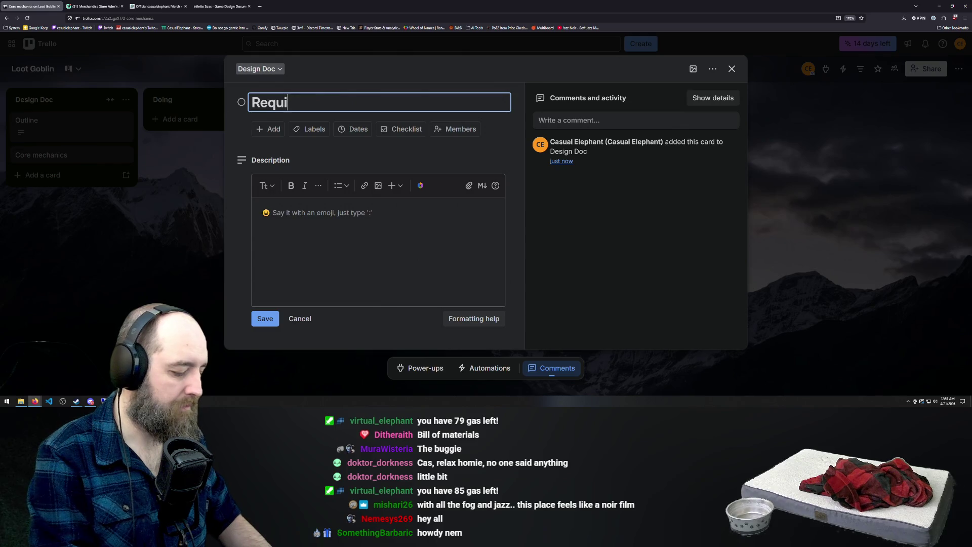
type("rements")
left_click(291, 235)
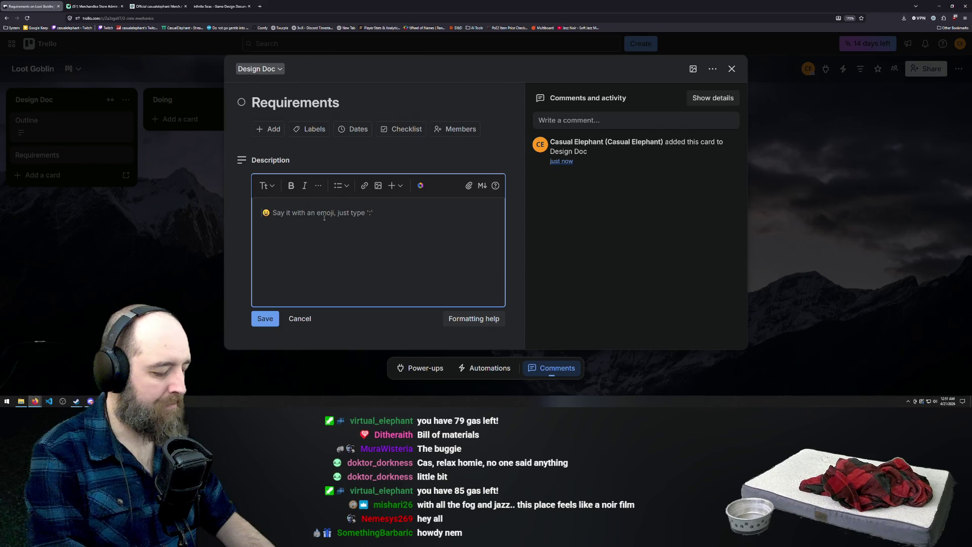
Step: Type the description lines 'Top down view engine: Godot' and 'Grid based inventory system'
type("Top")
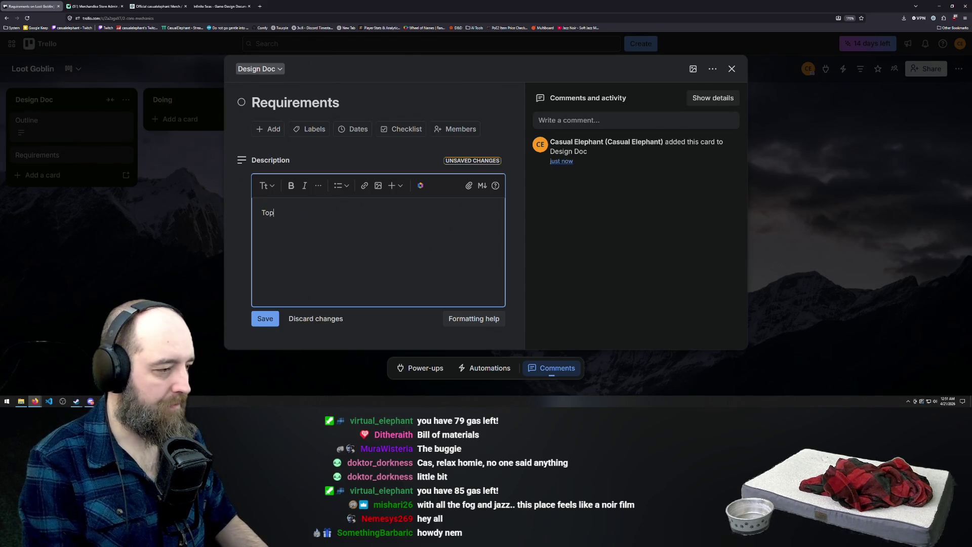
type(" down view engine: Godot")
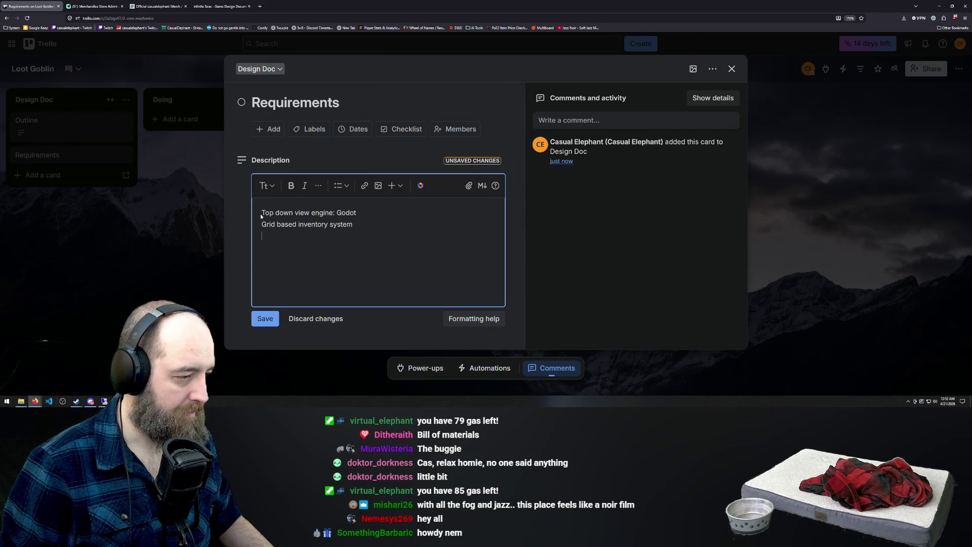
type("2")
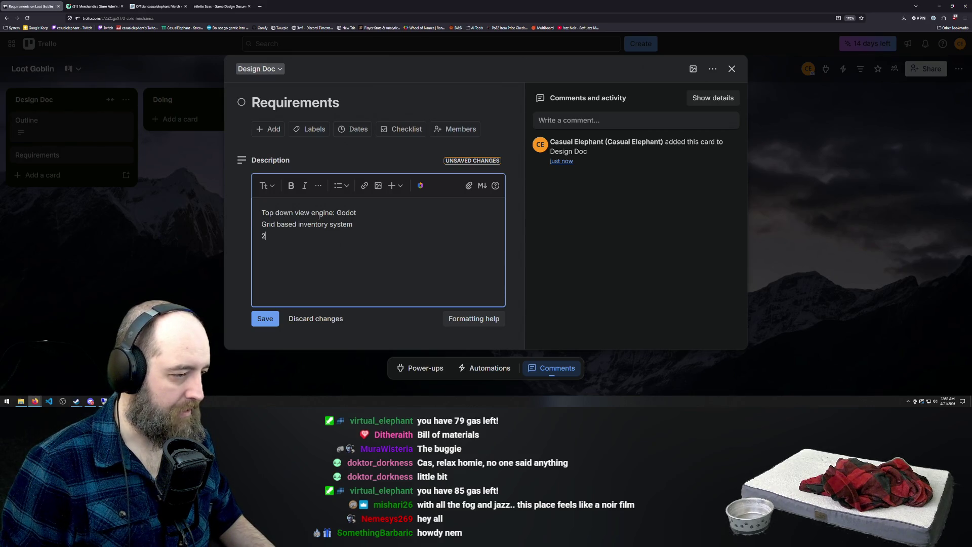
left_click(261, 213)
Step: Prefix the engine line with '2D' and remove the stray '2' line
type("2D")
left_click(355, 225)
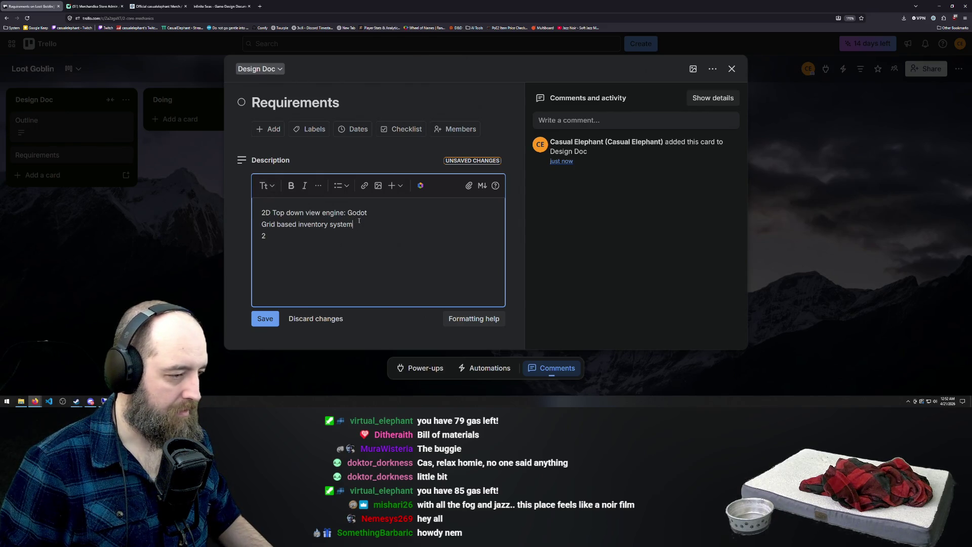
key("Delete")
key("Delete")
Step: Insert a 'Tile grid world' line below the Godot engine line, then start a line after the inventory line
left_click(385, 214)
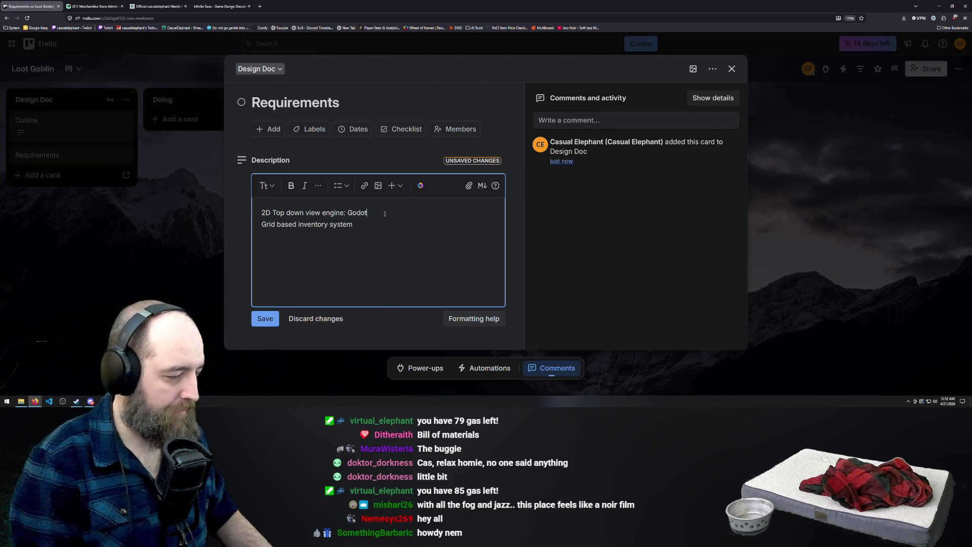
key("Return")
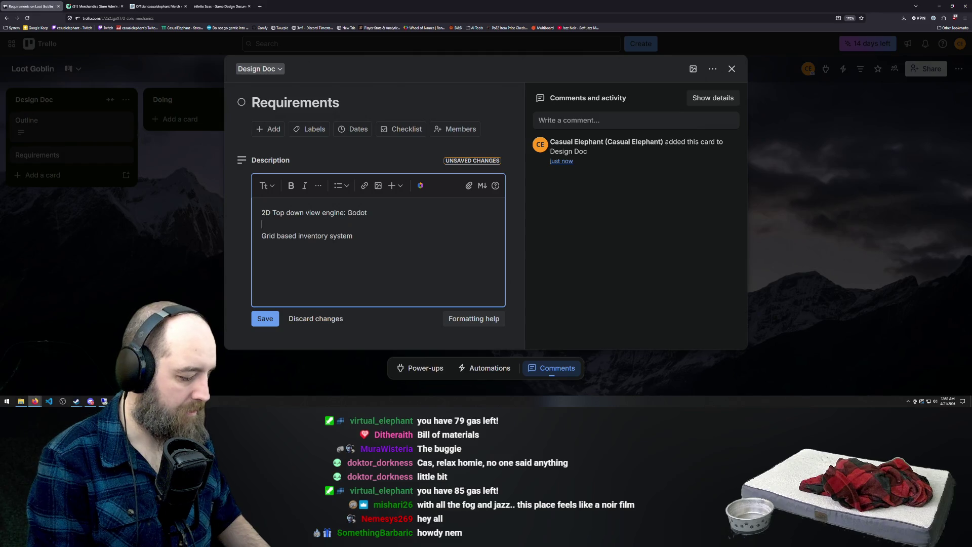
type("Gr")
key("BackSpace")
key("BackSpace")
type("L")
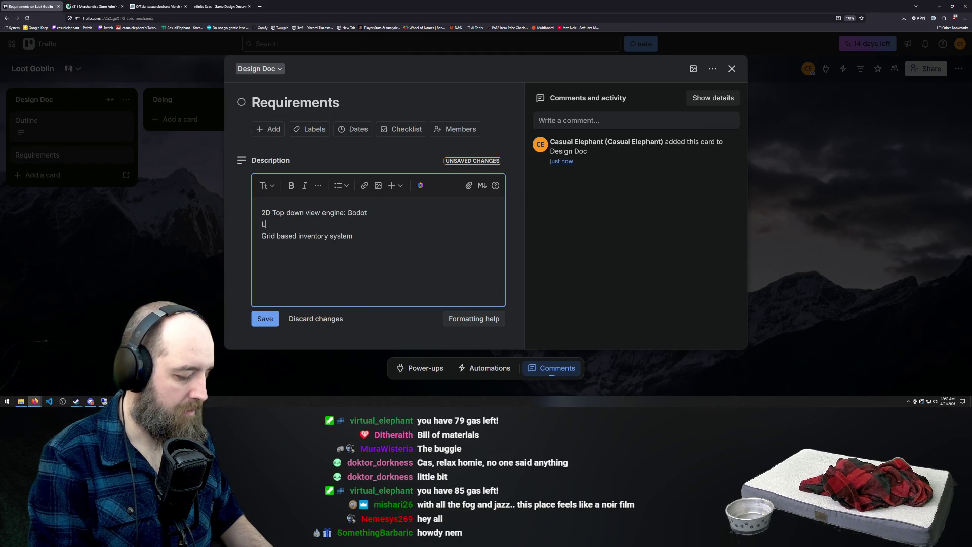
key("BackSpace")
type("Til")
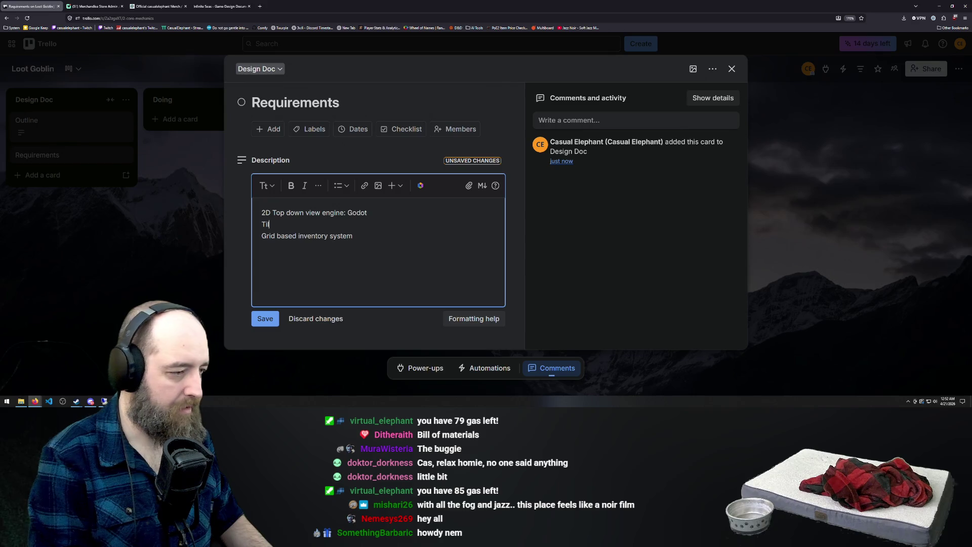
type("e grid")
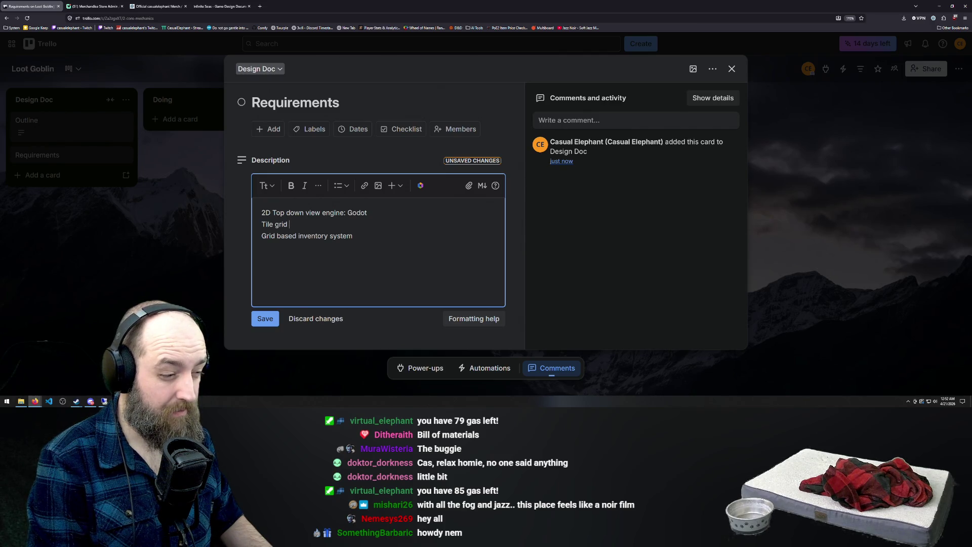
type("world ")
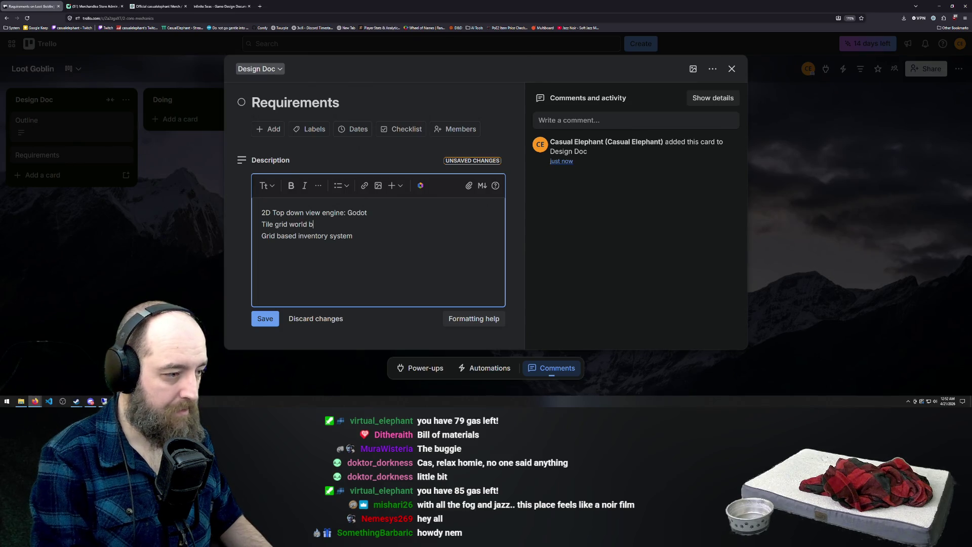
type("b")
key("BackSpace")
key("BackSpace")
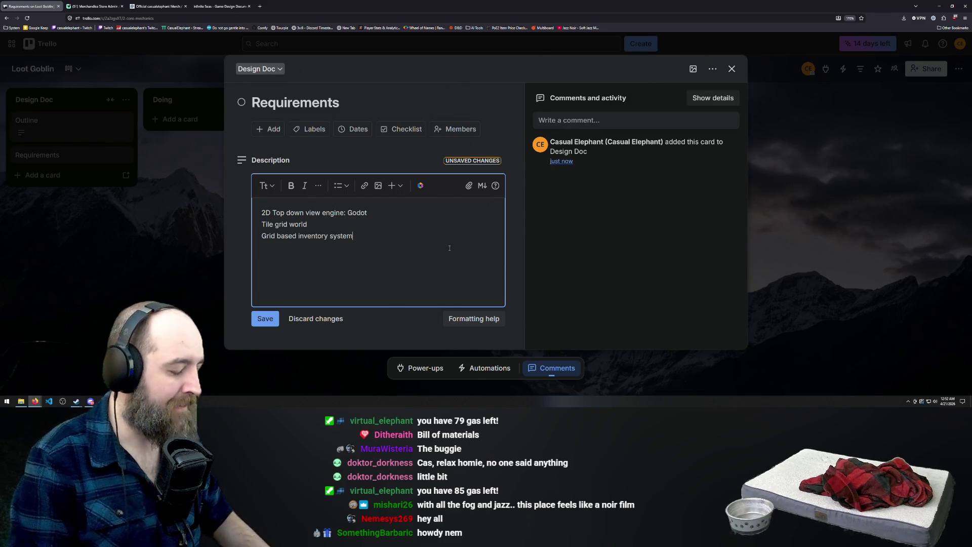
key("Return")
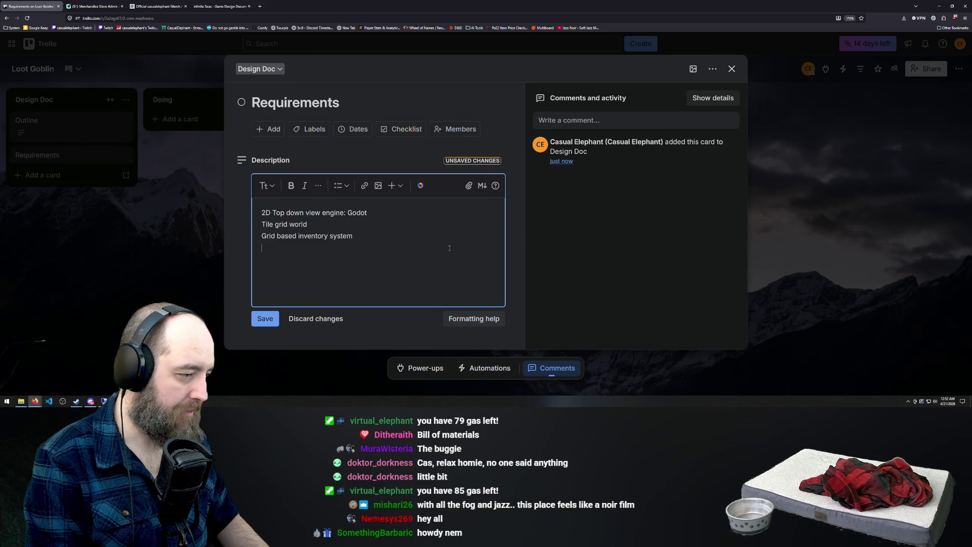
Step: Type 'AI patrols' on the new line, discarding an unfinished 'Stealth/' entry
type("Stealth/")
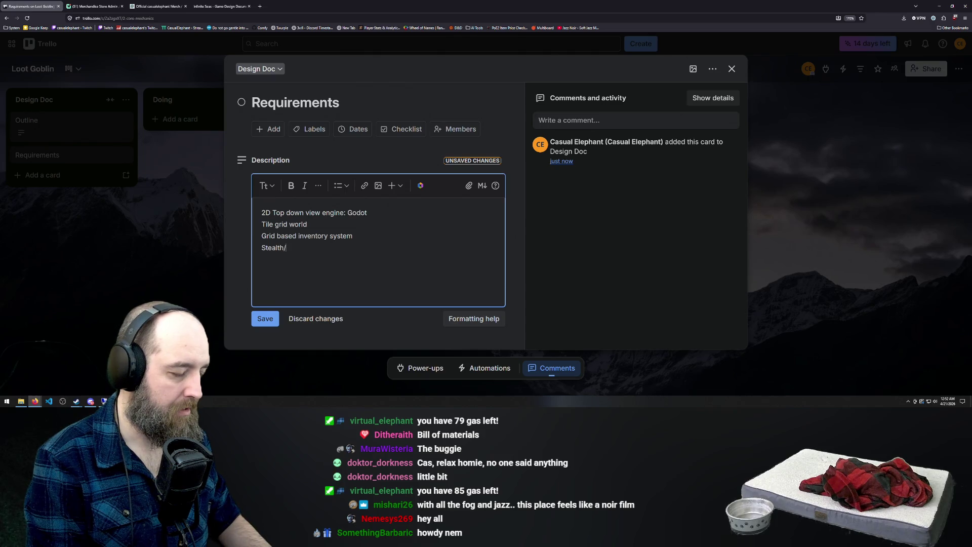
key("BackSpace")
key("BackSpace")
key("BackSpace")
key("BackSpace")
key("BackSpace")
key("BackSpace")
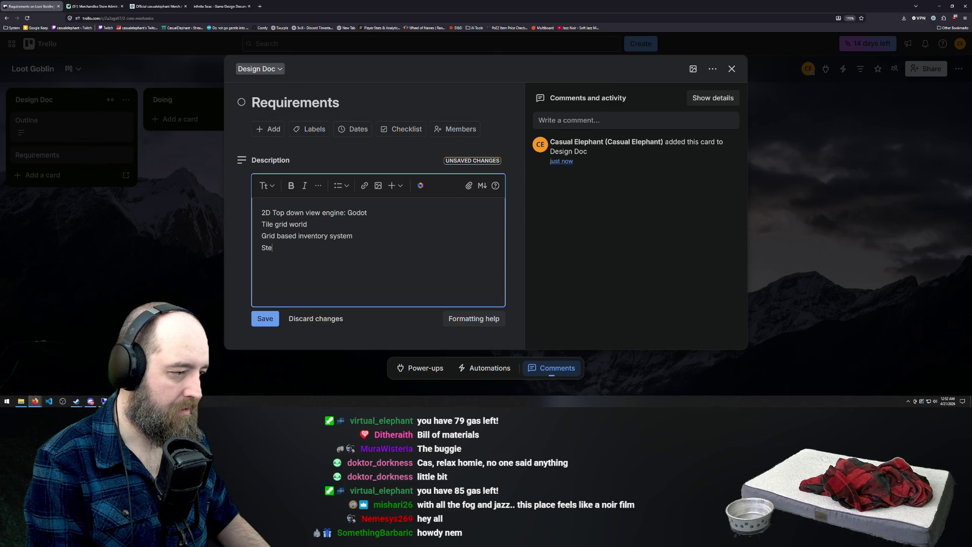
type("AI")
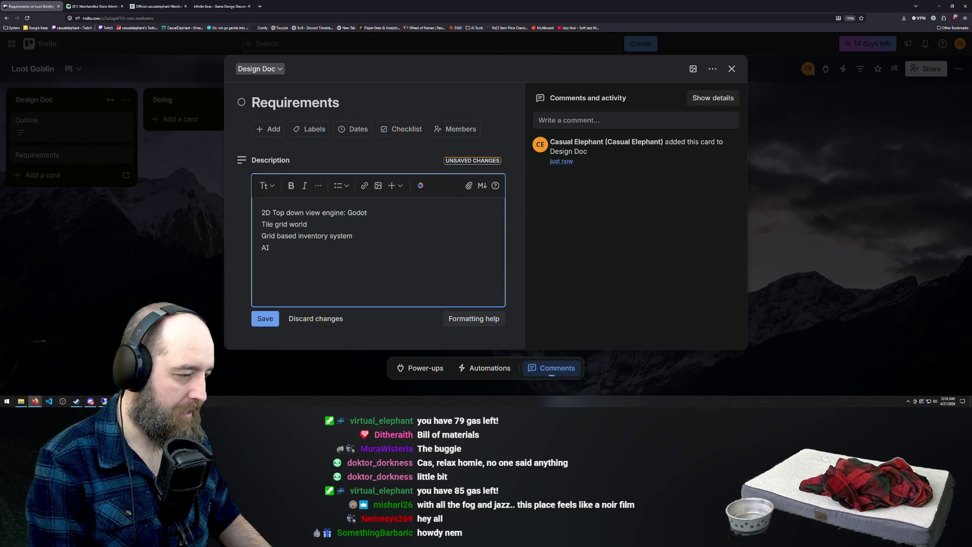
type(" patr")
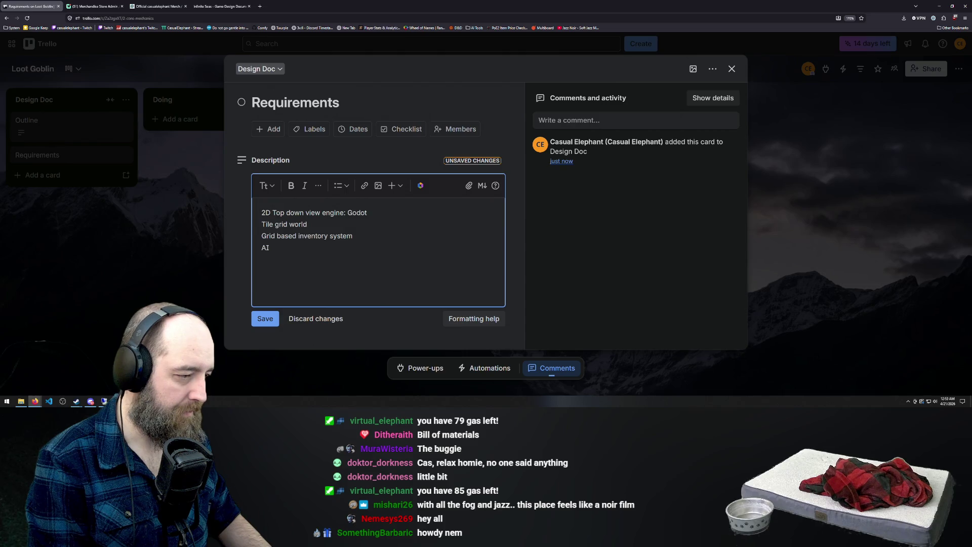
type("ols")
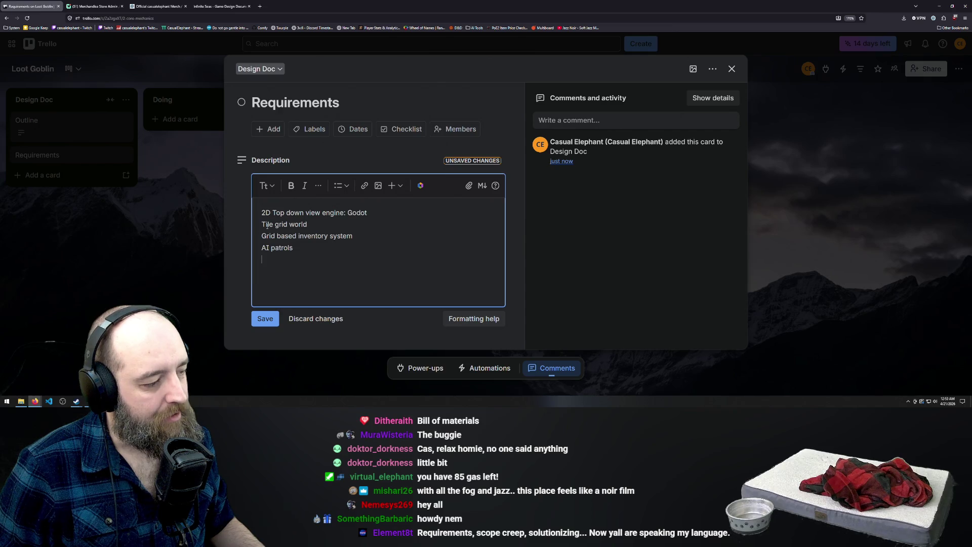
Step: Trim the second line to 'grid world' and search Google for 'godot 2d top down tile grid'
left_click_drag(276, 225, 261, 224)
key("BackSpace")
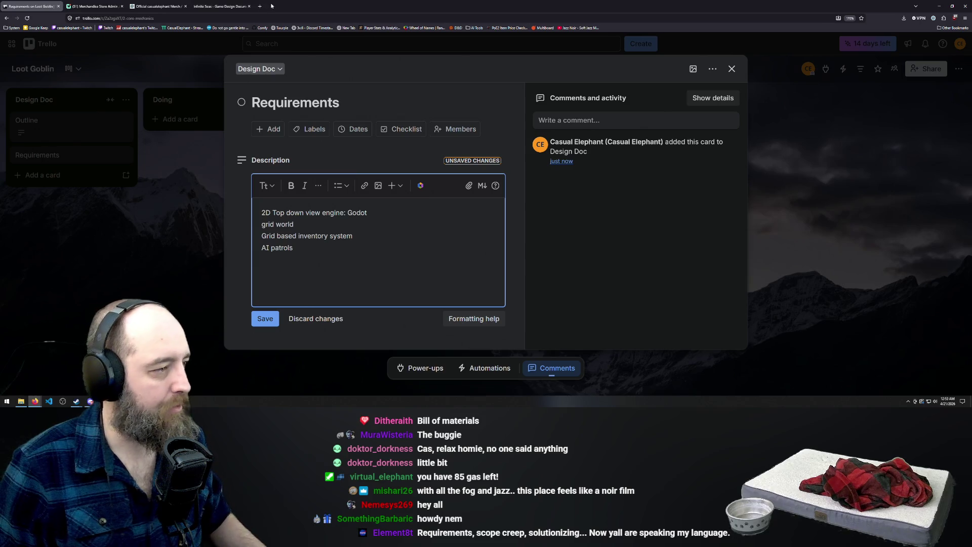
left_click(260, 6)
type("godot ")
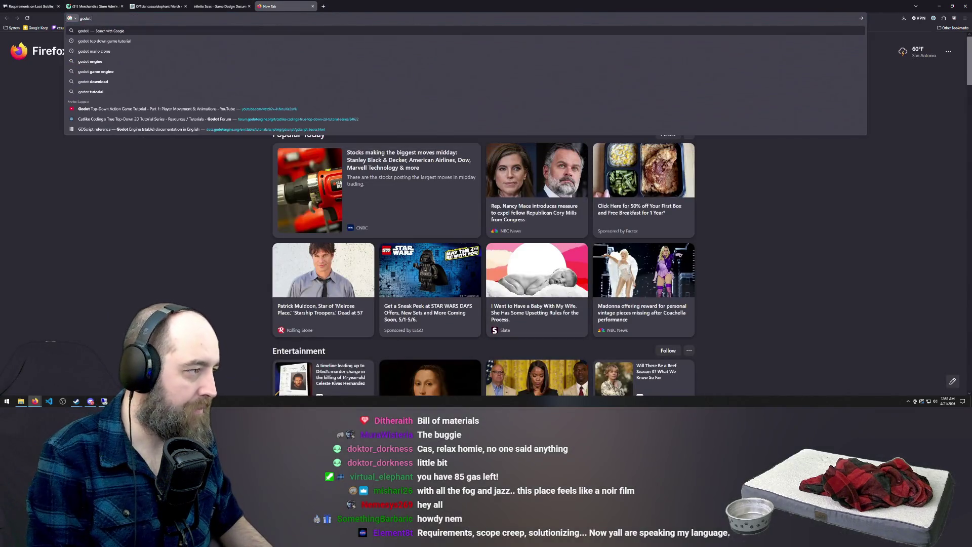
type("2d top down tile grid")
key("Return")
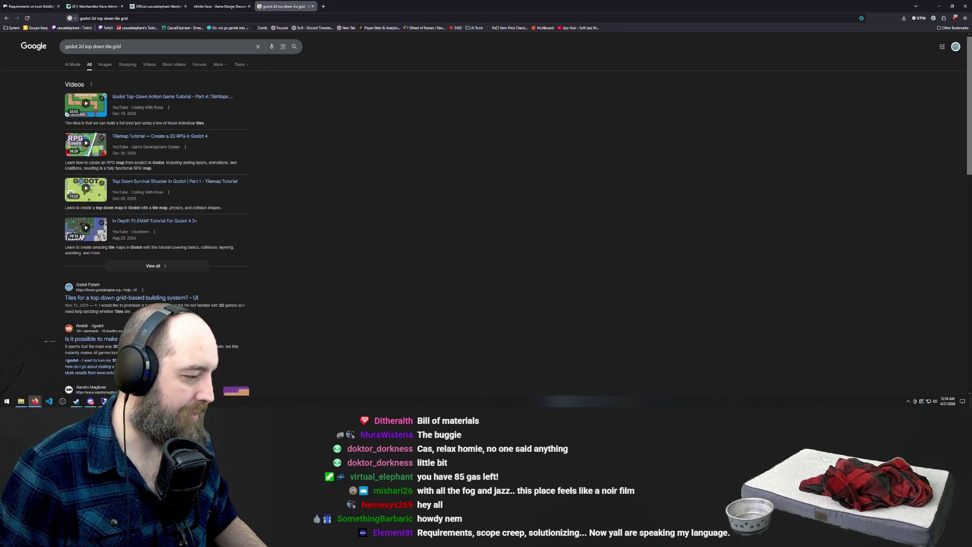
Step: Return to the Trello Requirements card tab
left_click(220, 6)
left_click(158, 6)
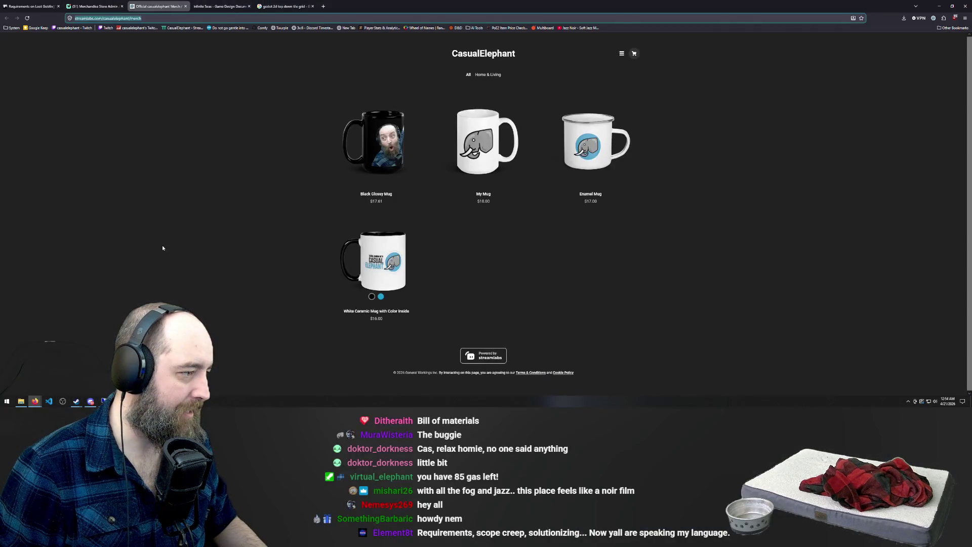
left_click(31, 6)
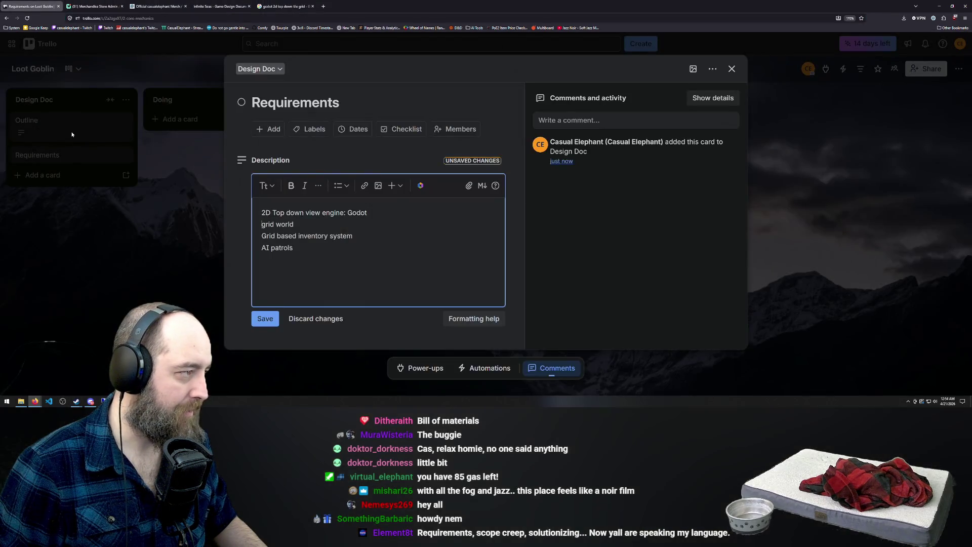
Step: Replace the 'grid world' line with 'Tile Map' and add a new line after the inventory requirement
triple_click(256, 227)
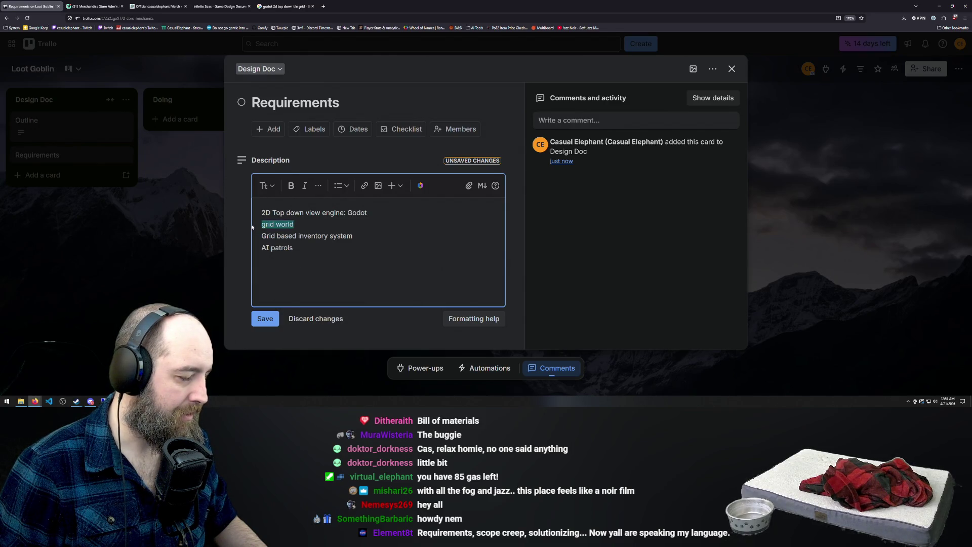
type("Til")
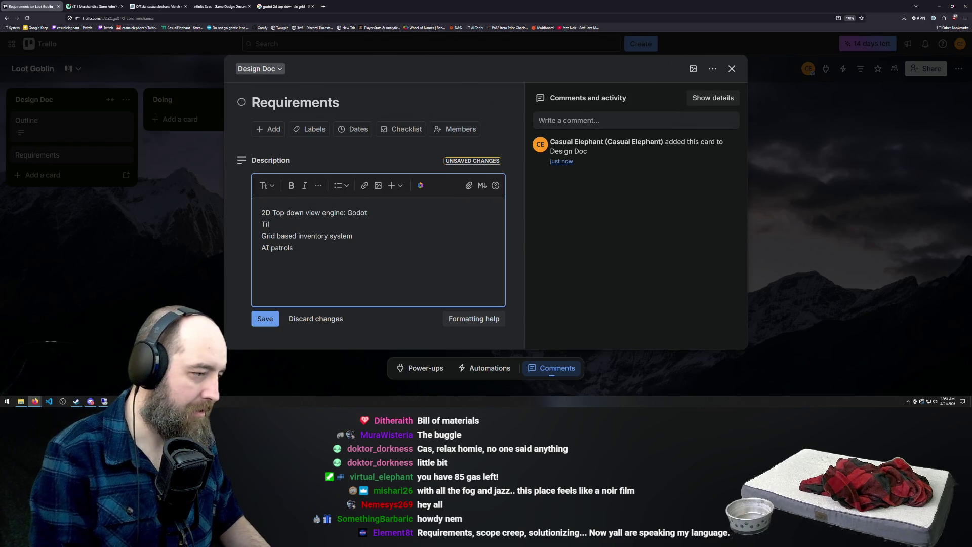
type("e Map")
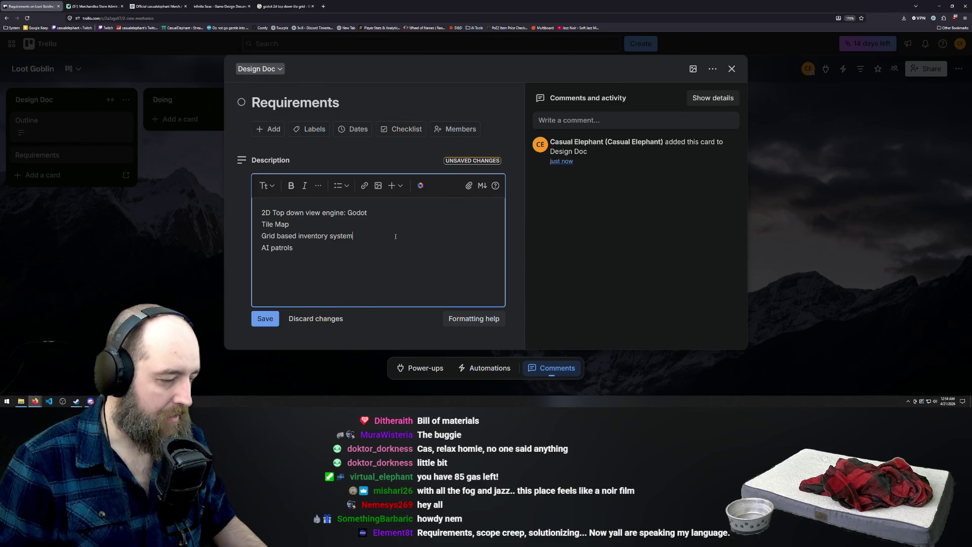
key("Return")
type("Containers")
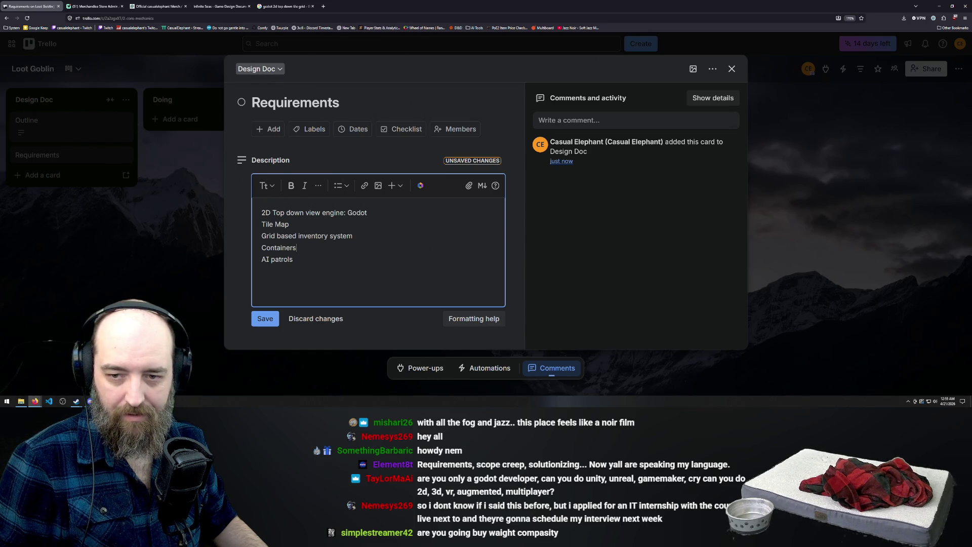
key("alt+Tab")
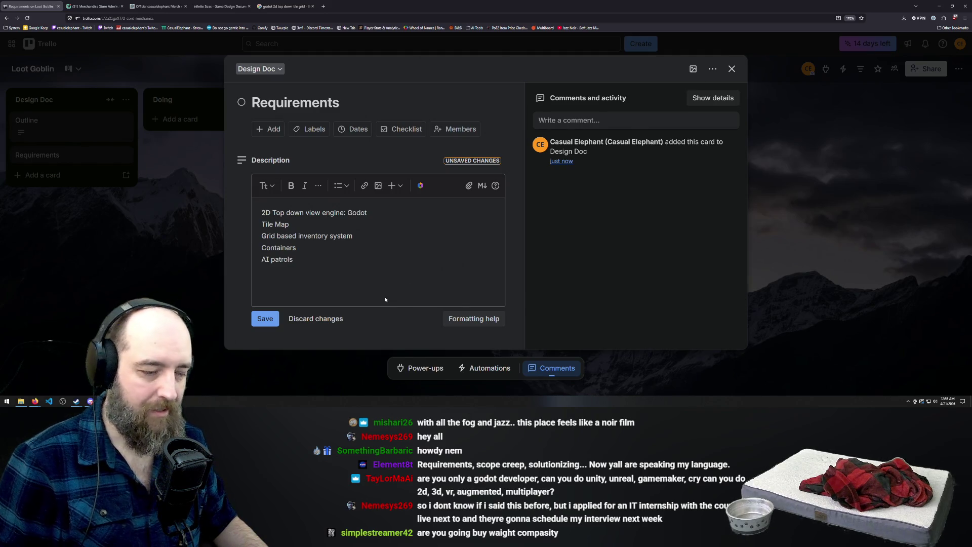
left_click(296, 271)
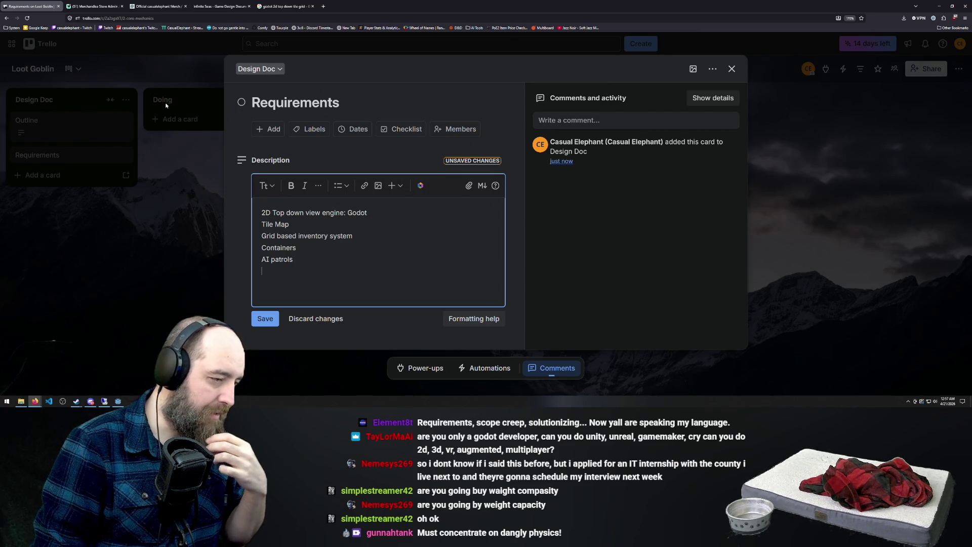
Step: Close the Requirements card details and exit its quick-edit view
left_click(177, 196)
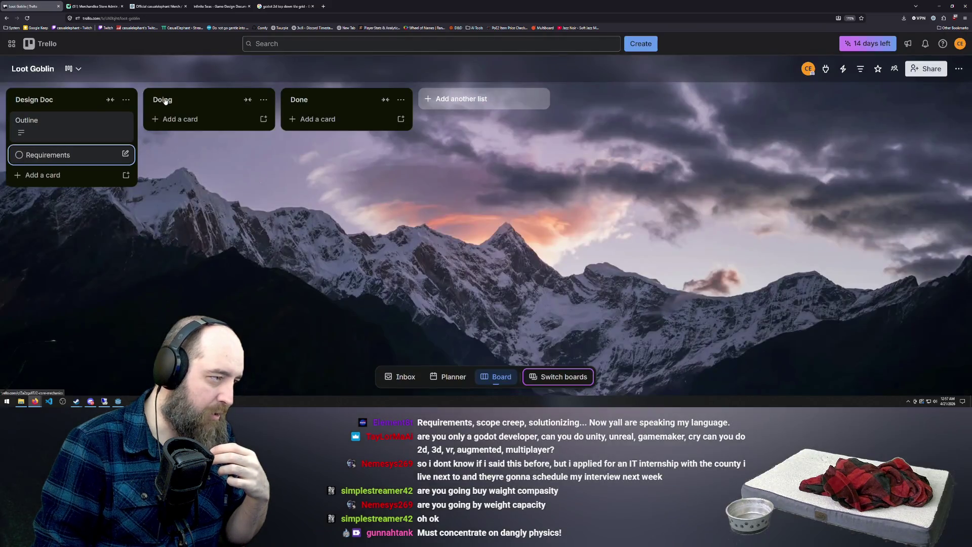
left_click(81, 161)
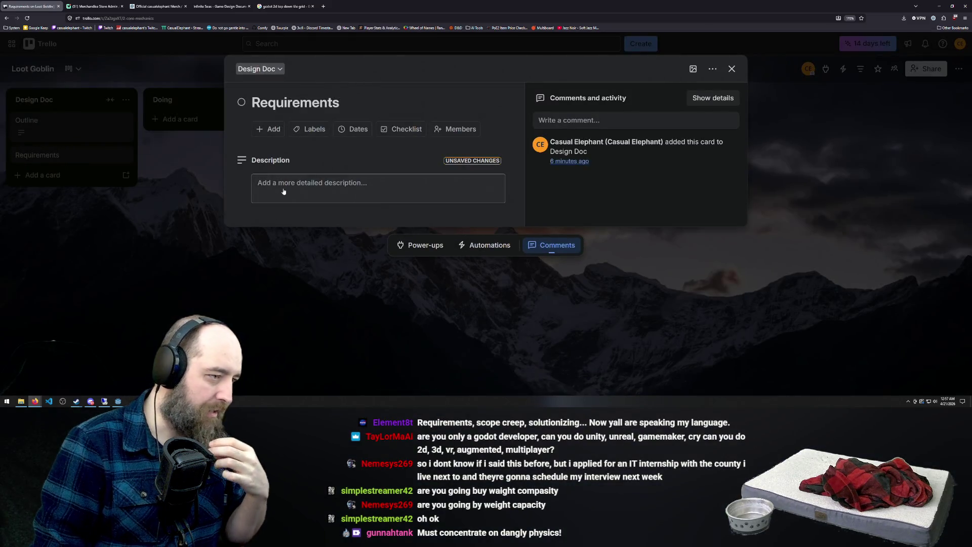
left_click(153, 211)
left_click(76, 155)
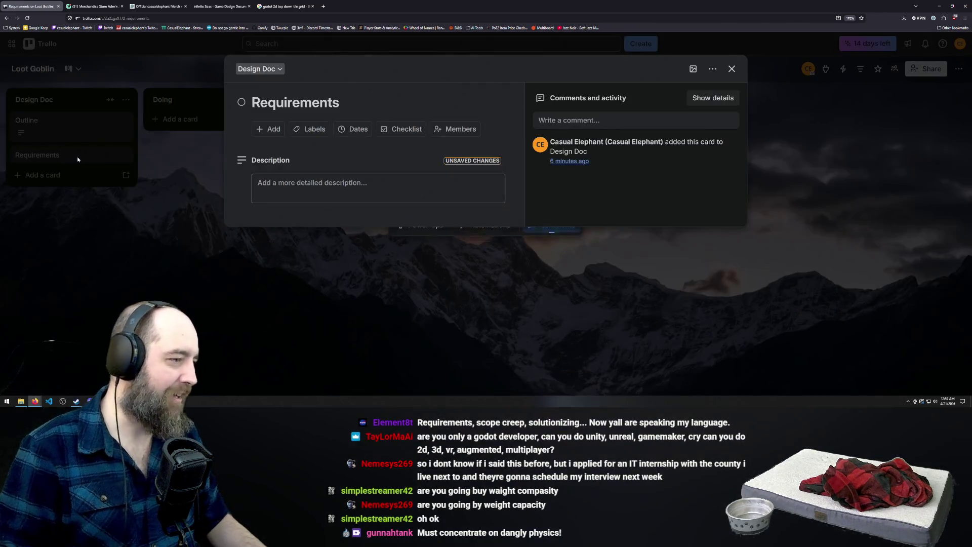
left_click(155, 119)
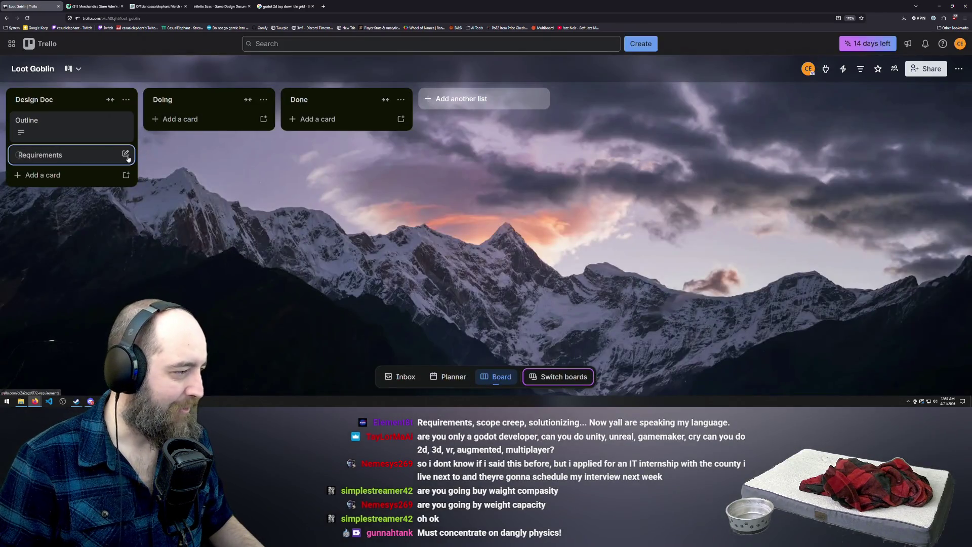
left_click(125, 154)
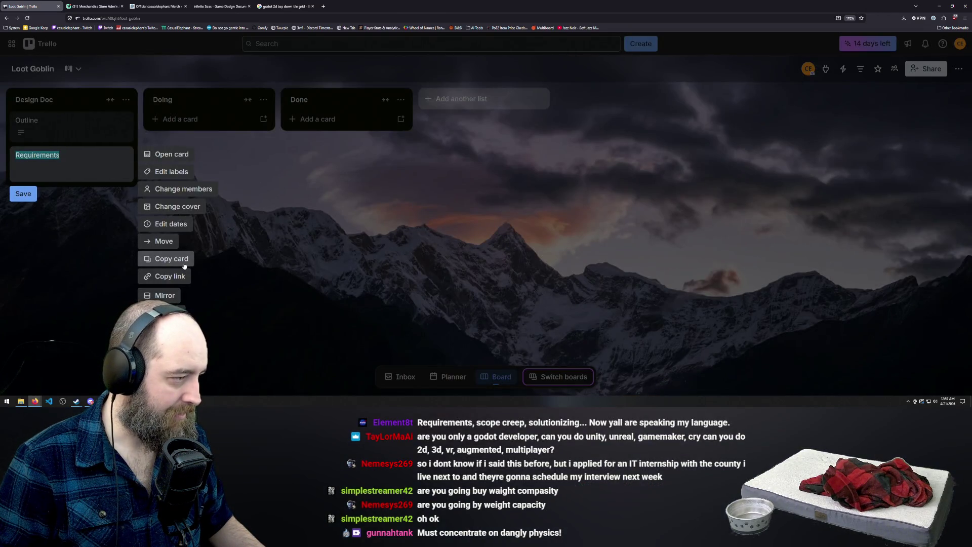
key("Escape")
Step: Mark the Requirements card complete and archive it
left_click(19, 155)
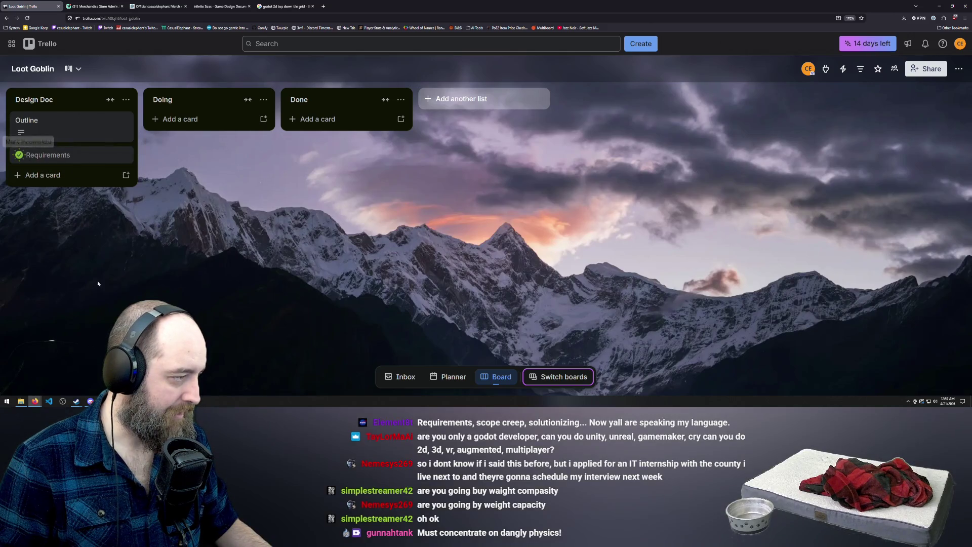
left_click(114, 154)
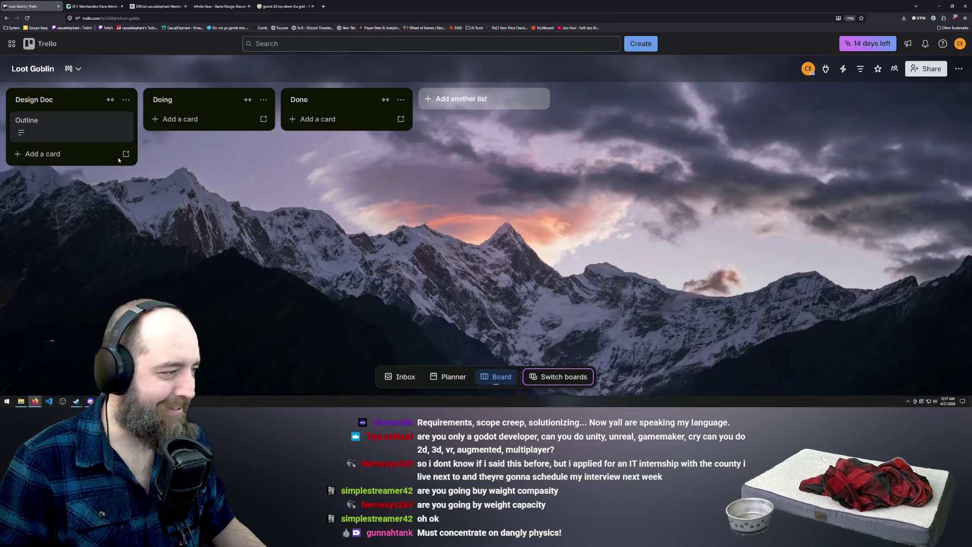
left_click(180, 99)
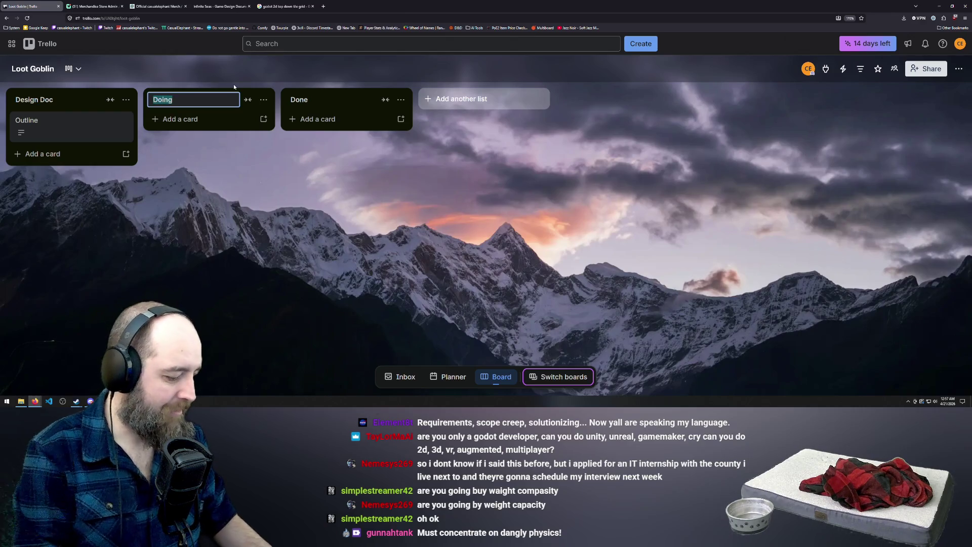
Step: Name the middle list 'Requirements' and add the card '2D top down Godot' to it
type("Requirements")
left_click(212, 118)
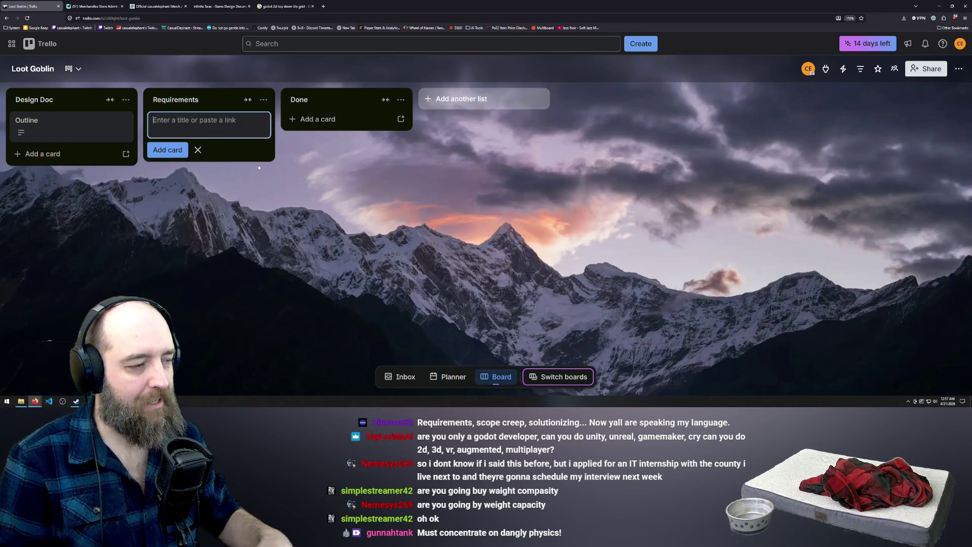
left_click(226, 134)
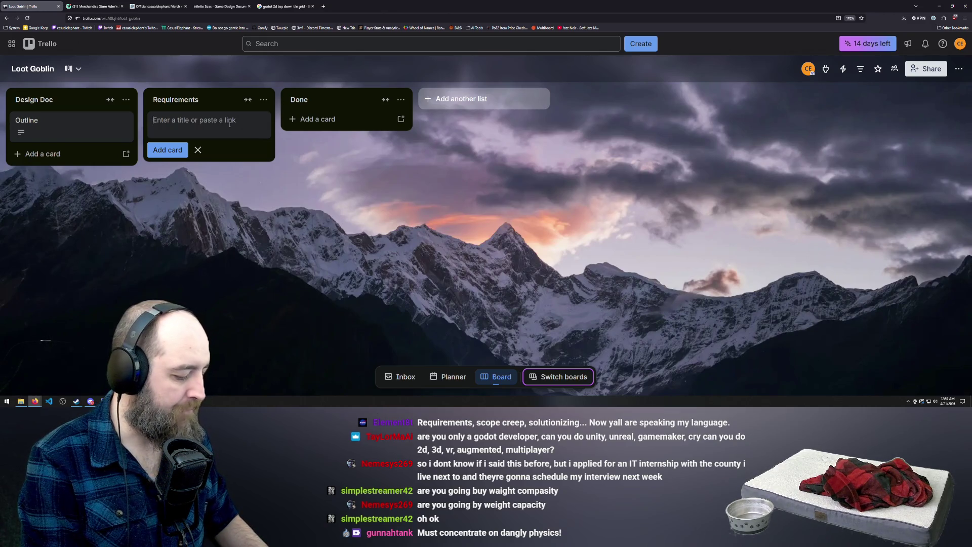
type("2D ")
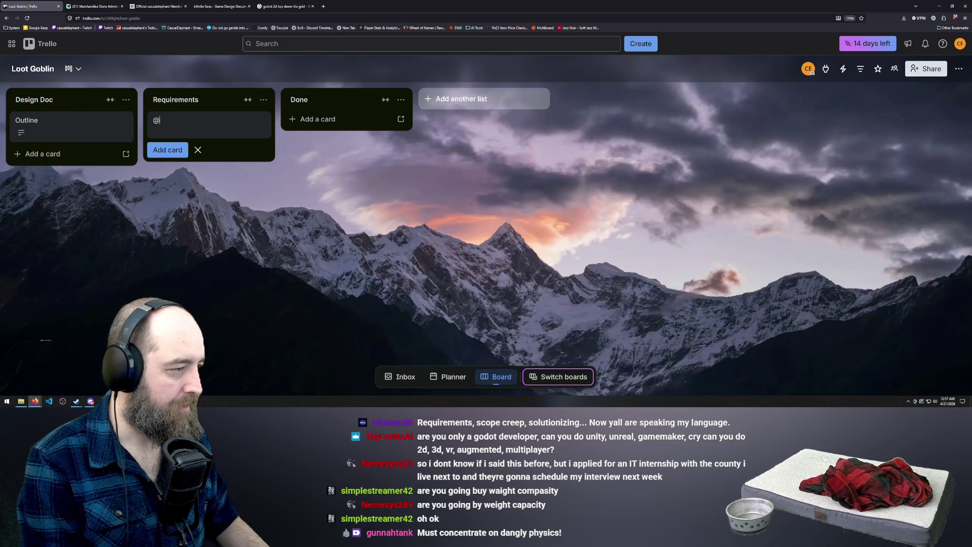
type("top down ")
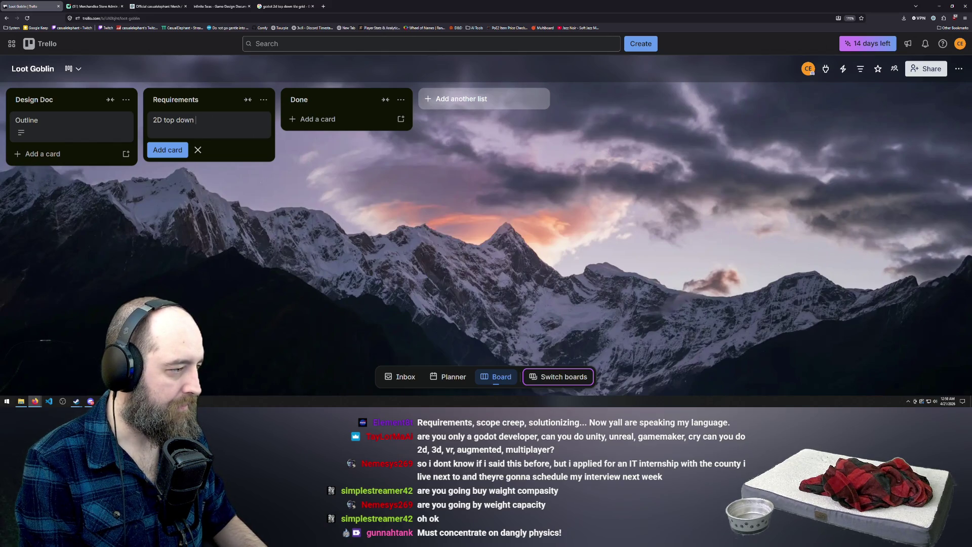
type("Game")
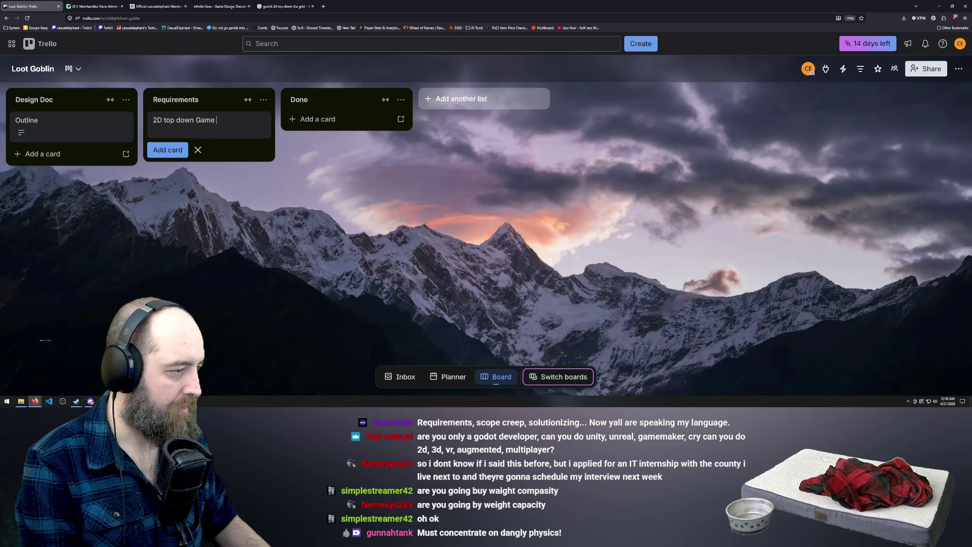
key("BackSpace")
key("BackSpace")
key("BackSpace")
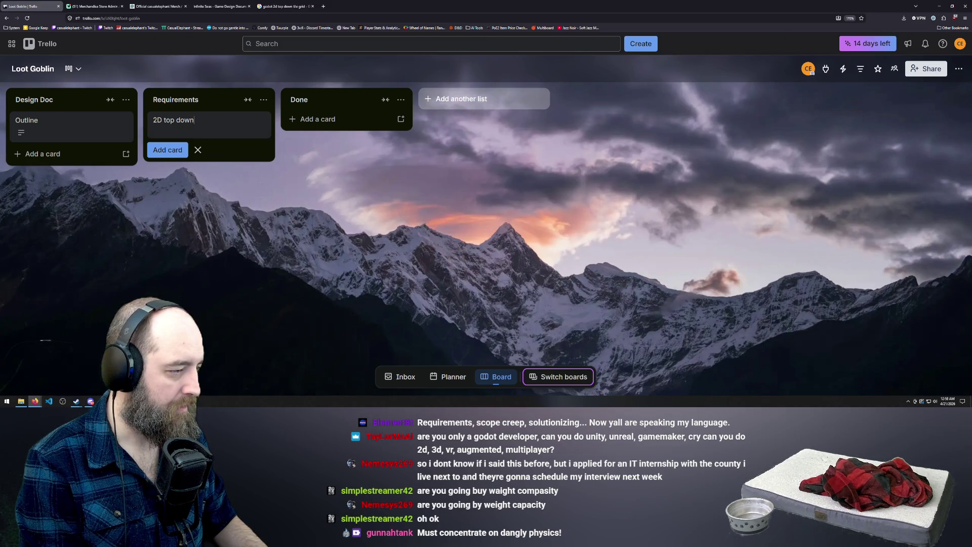
type("Godot")
key("Return")
left_click(188, 124)
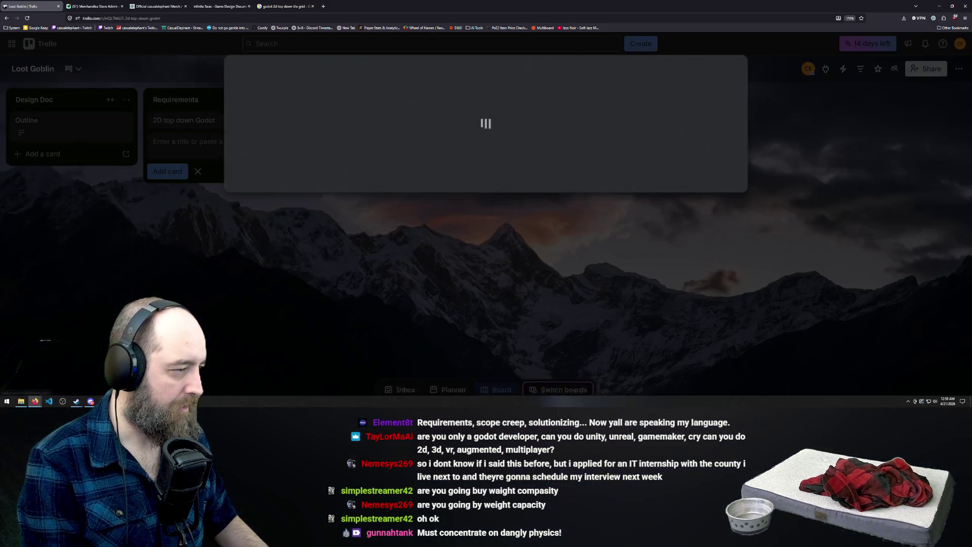
left_click(187, 146)
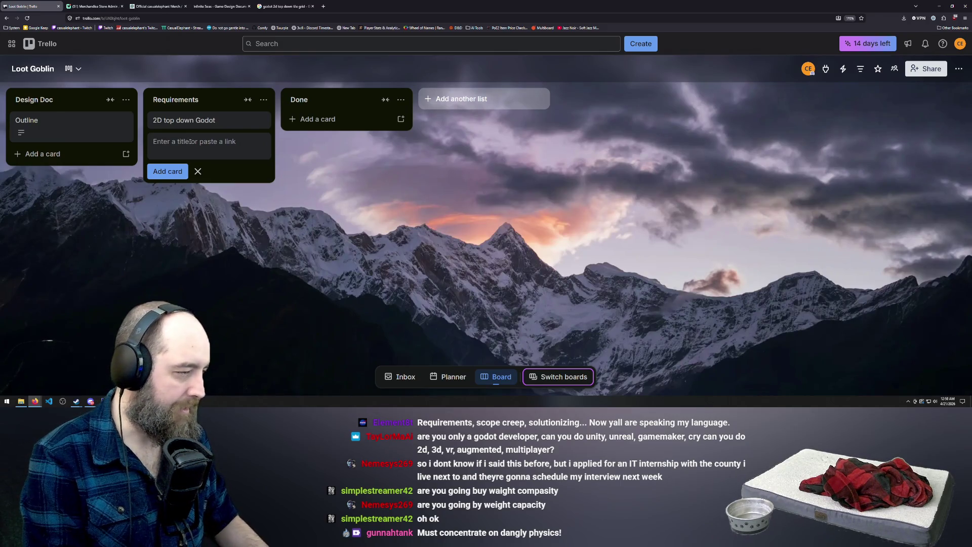
Step: Add a second Requirements card titled 'Time Map world'
type("Grid based")
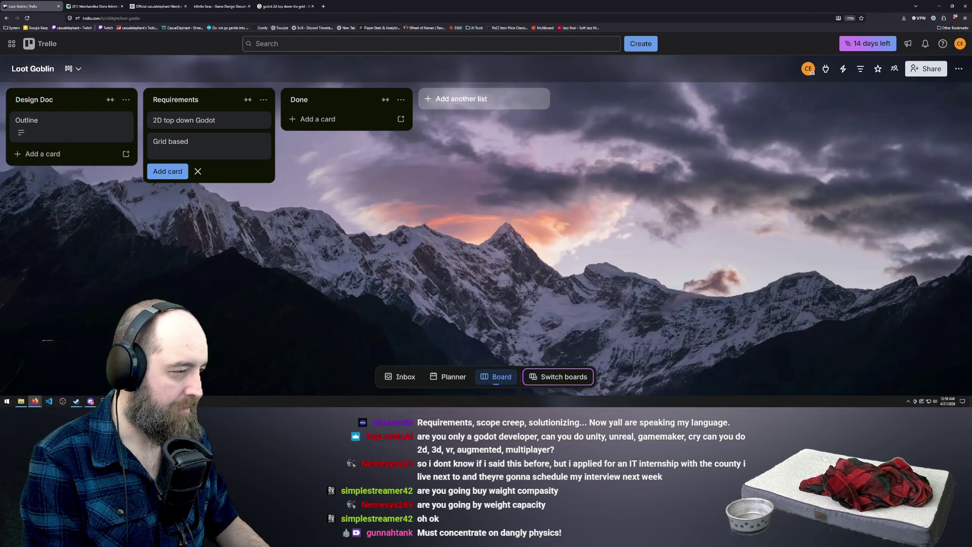
key("BackSpace")
key("BackSpace")
key("BackSpace")
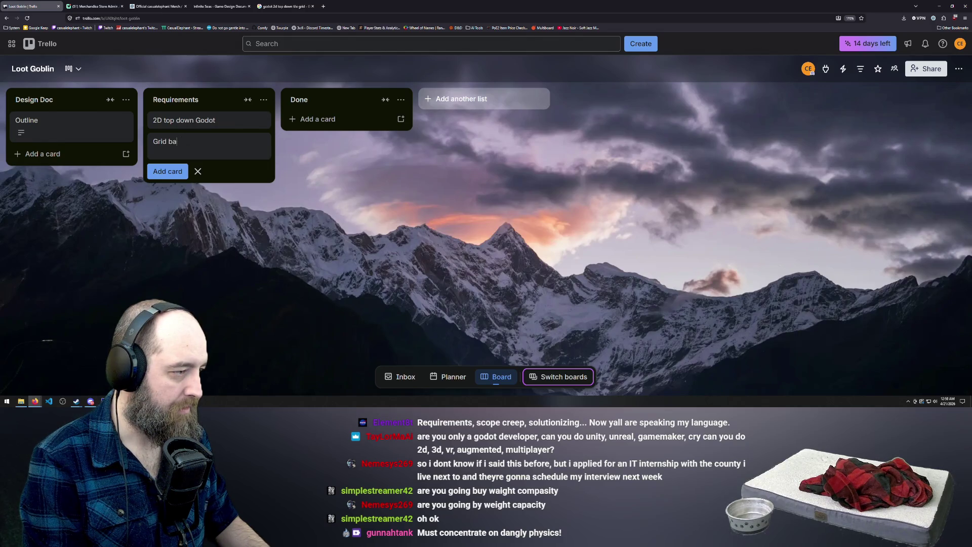
type("St")
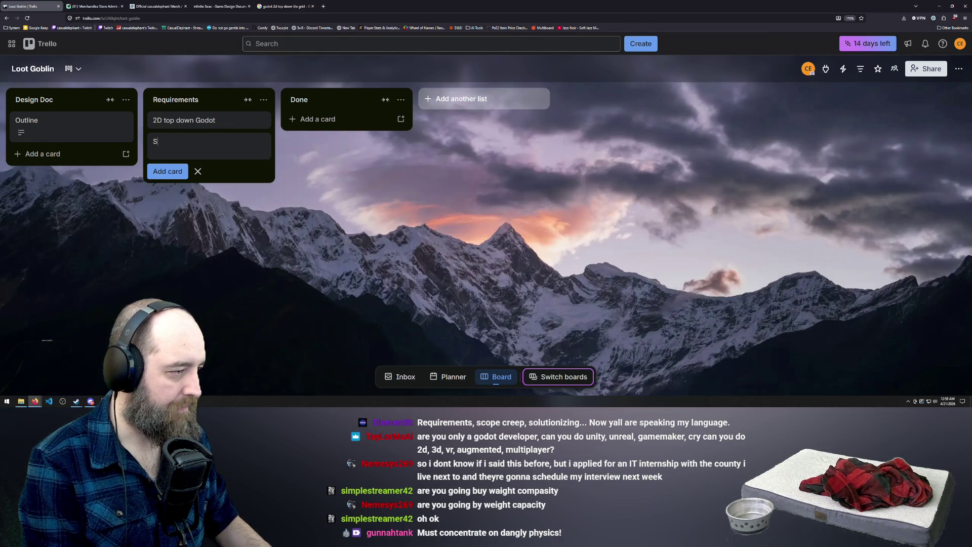
key("BackSpace")
key("BackSpace")
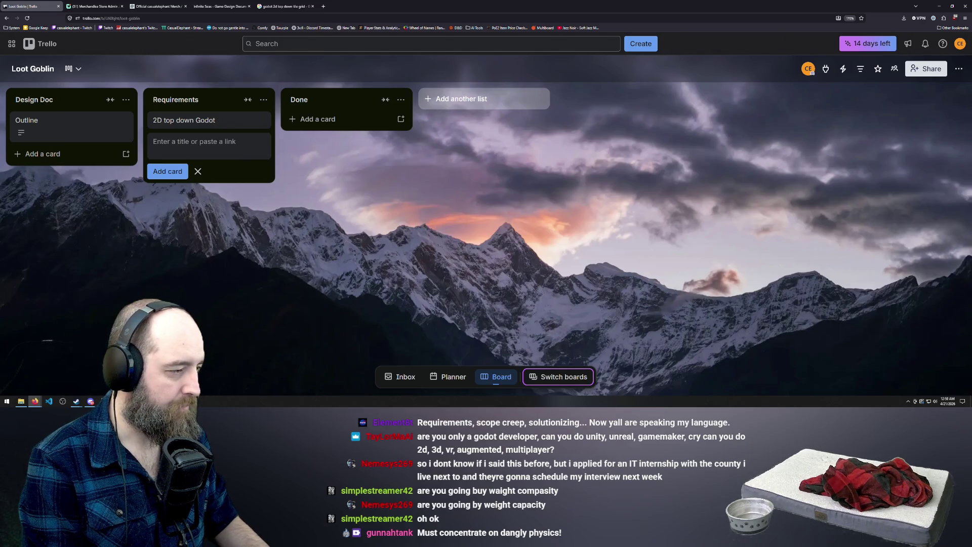
type("T")
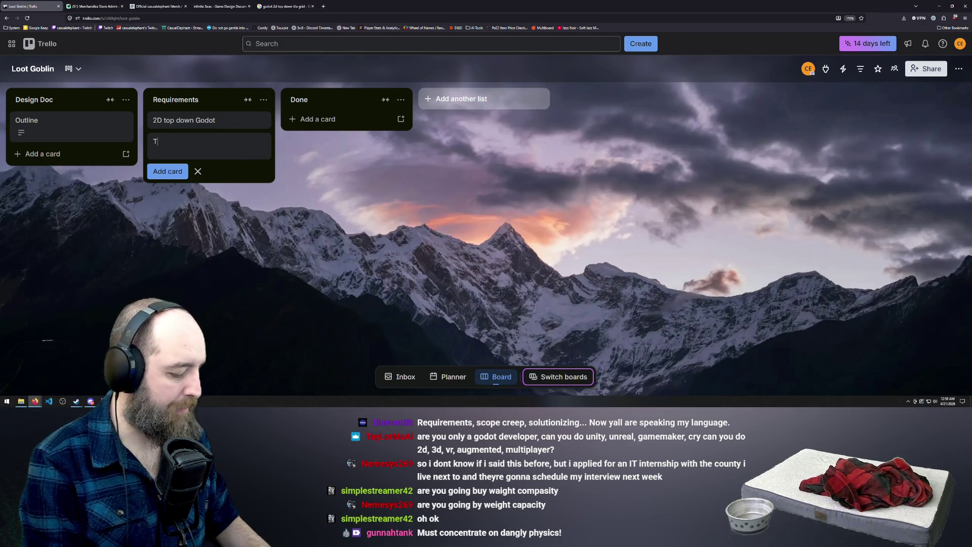
type("ime Map world")
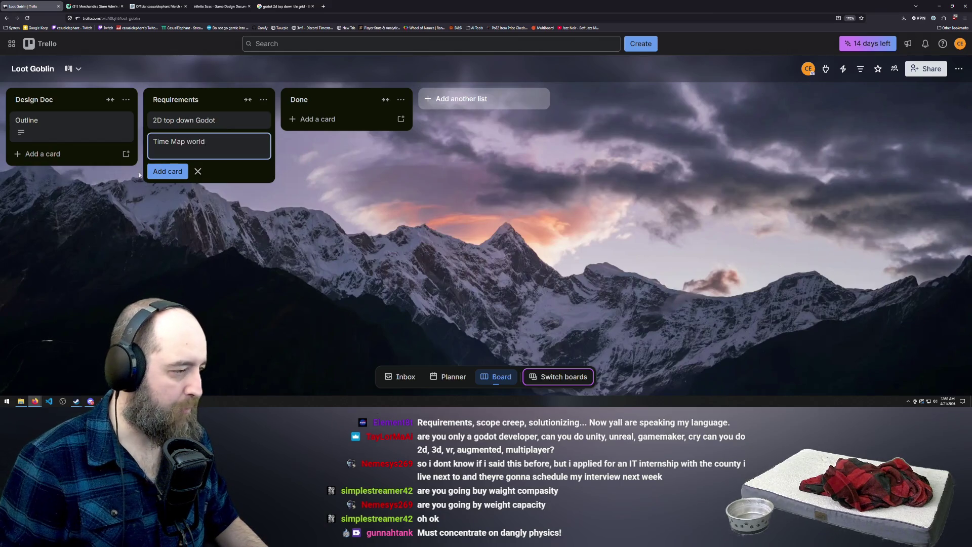
left_click(157, 166)
type("C")
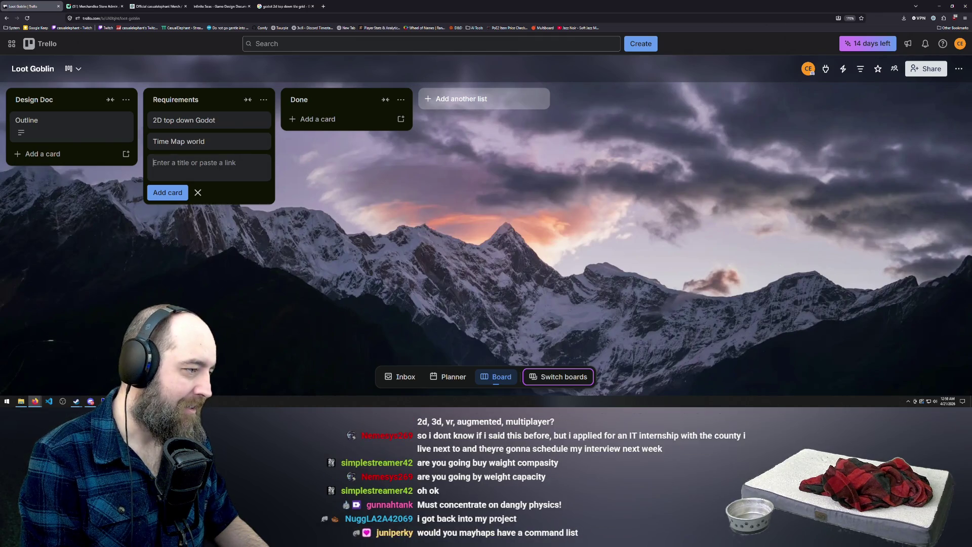
left_click(178, 142)
Step: Correct the 'Time Map world' card title to 'Tilemap world'
left_click(272, 107)
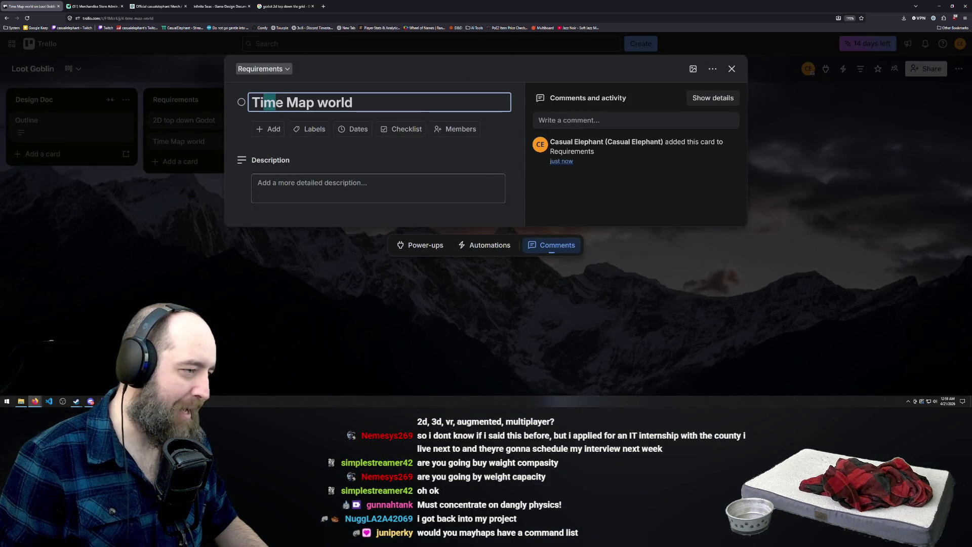
key("BackSpace")
type("l")
key("Right")
key("Right")
key("Right")
key("BackSpace")
key("BackSpace")
type("m")
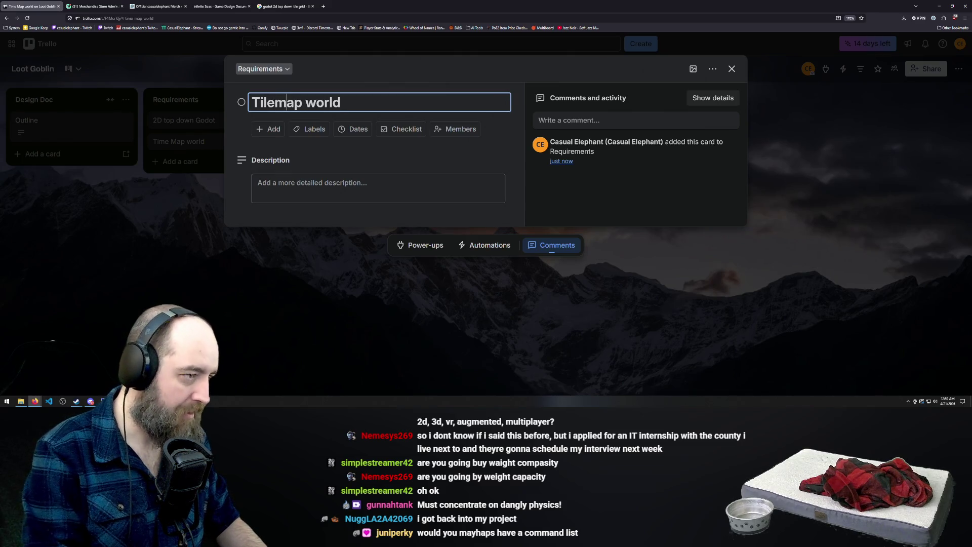
key("Return")
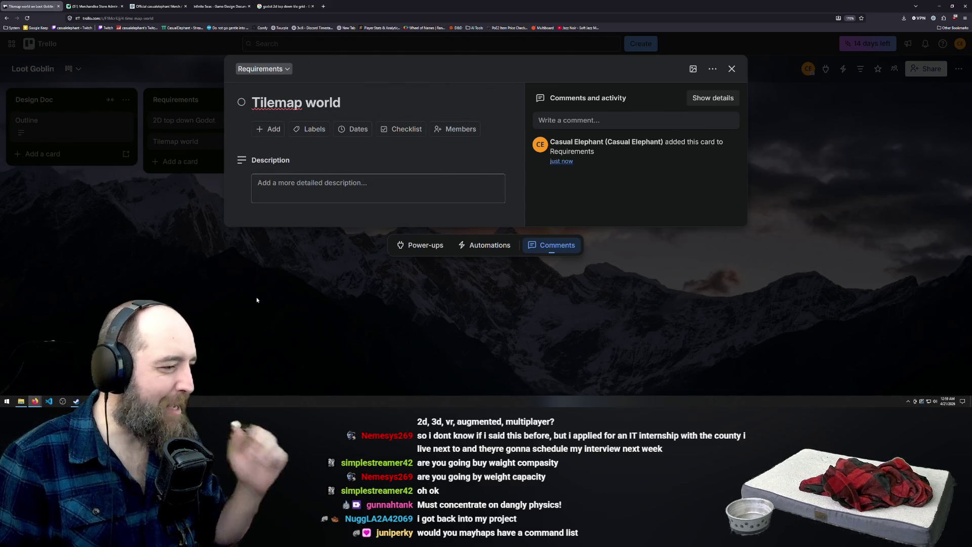
key("Escape")
left_click(213, 226)
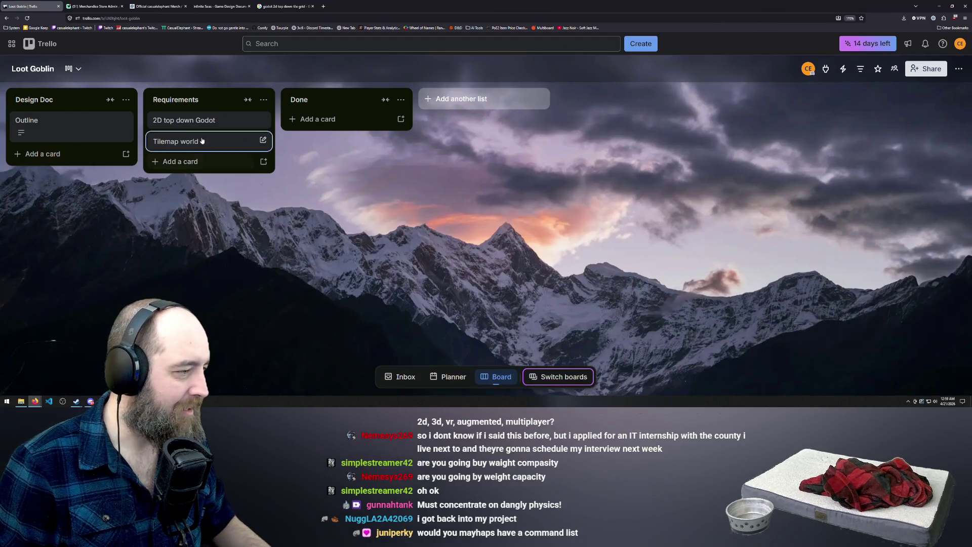
Step: Add a 'Grid inventory' card to the Requirements list
left_click(179, 162)
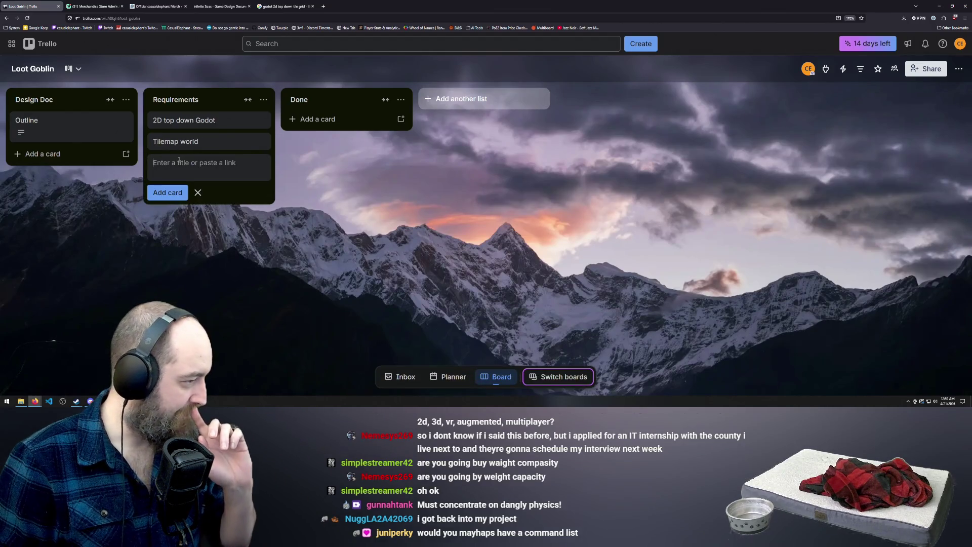
type("Grid invento")
key("BackSpace")
key("BackSpace")
type("ory")
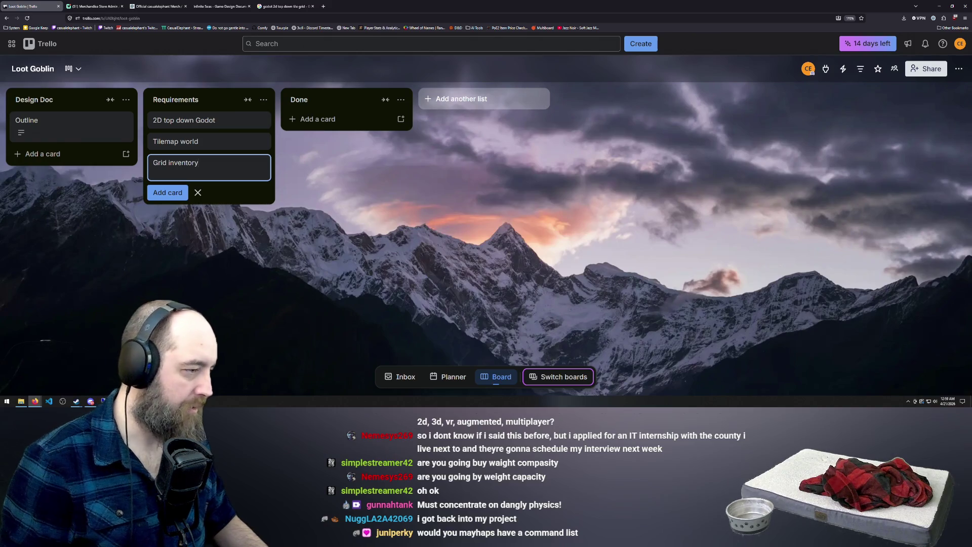
left_click(329, 199)
mouse_move(218, 163)
left_mouse_down()
mouse_move(229, 145)
mouse_move(226, 165)
mouse_move(235, 139)
mouse_move(231, 162)
left_mouse_up()
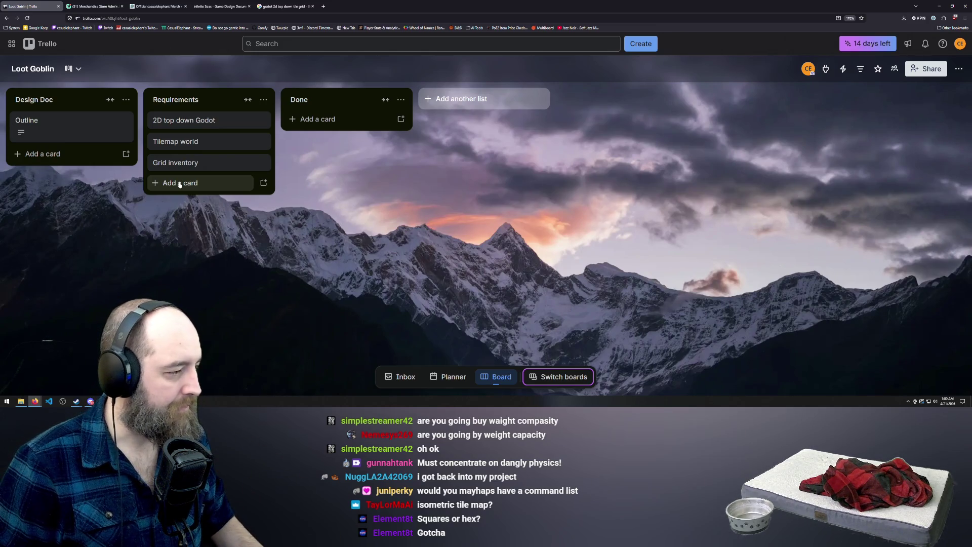
Step: Add the cards 'AI Patrol and chase' and 'damage' to Requirements
left_click(180, 183)
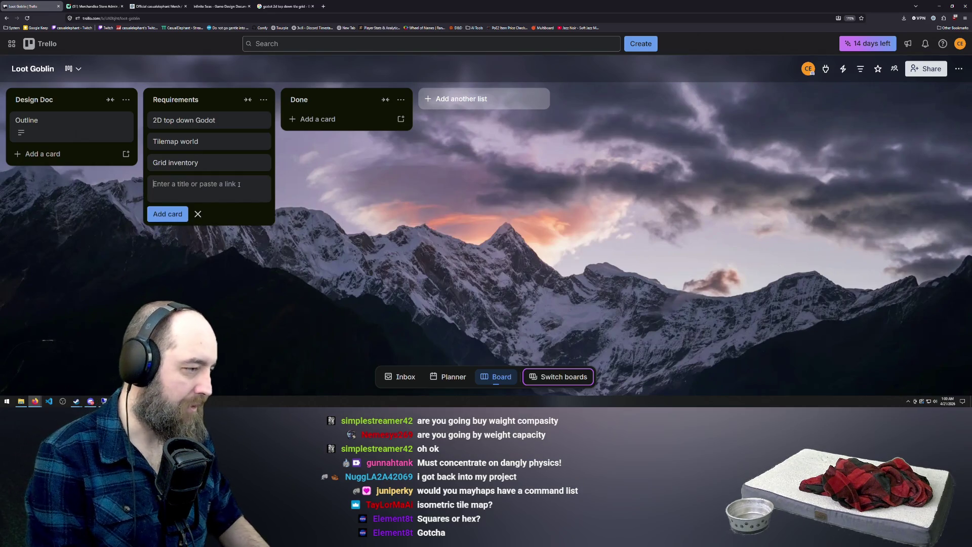
type("AI")
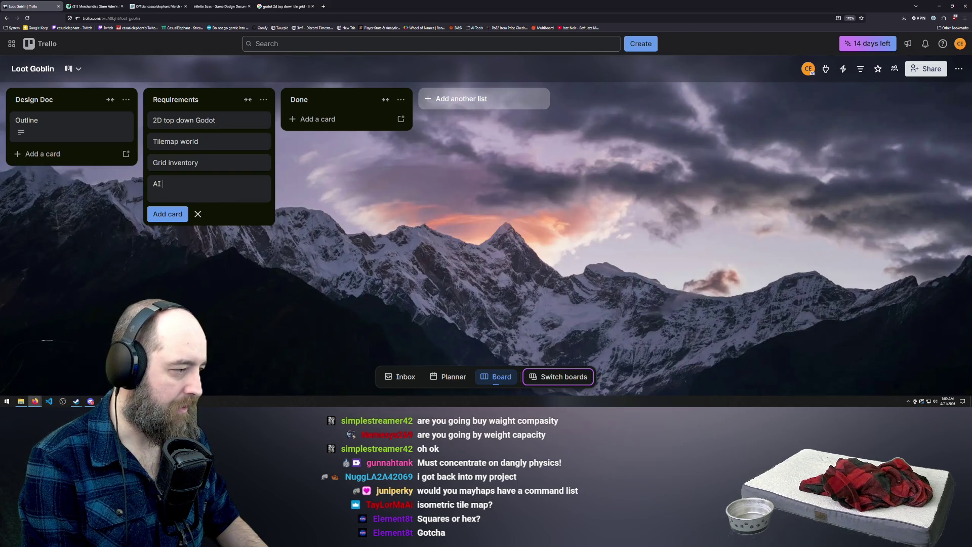
type(" Patrol ")
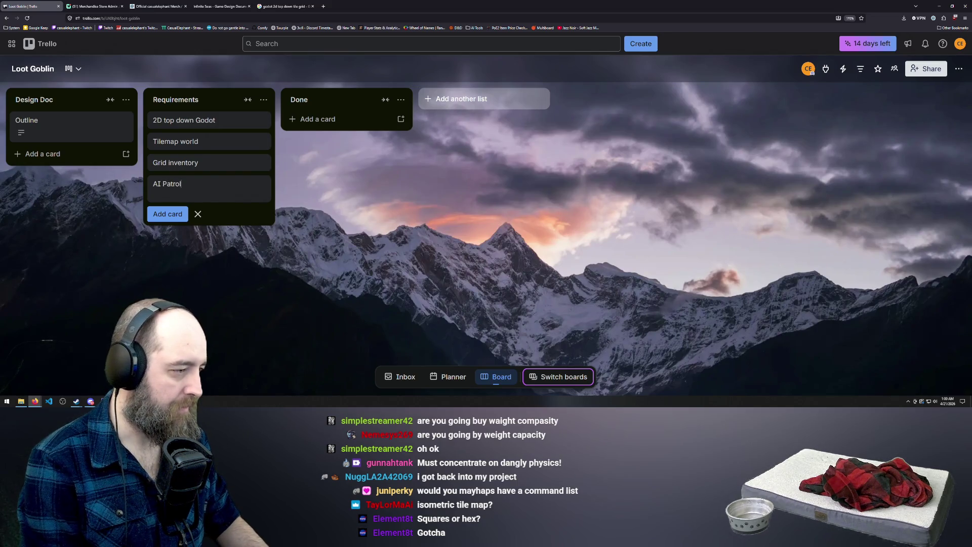
type("and cha")
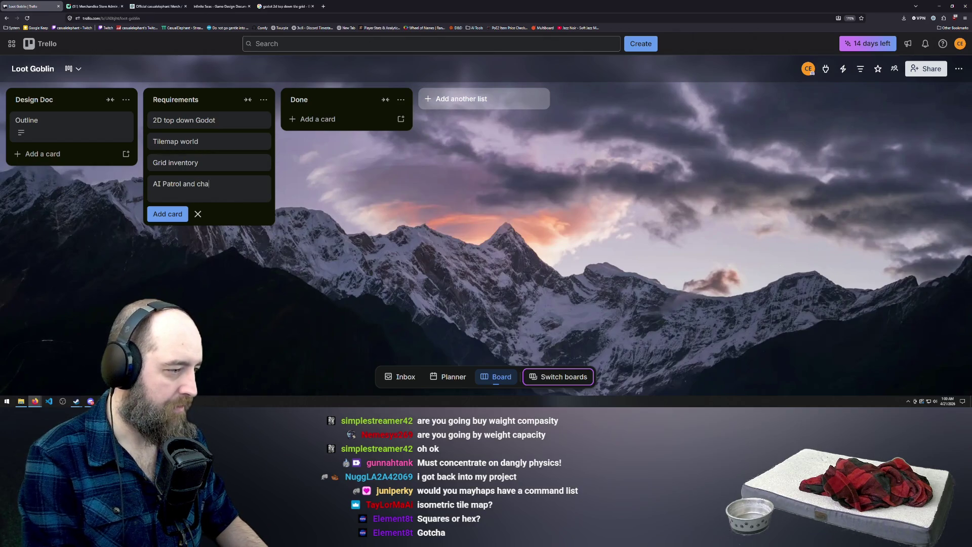
type("se")
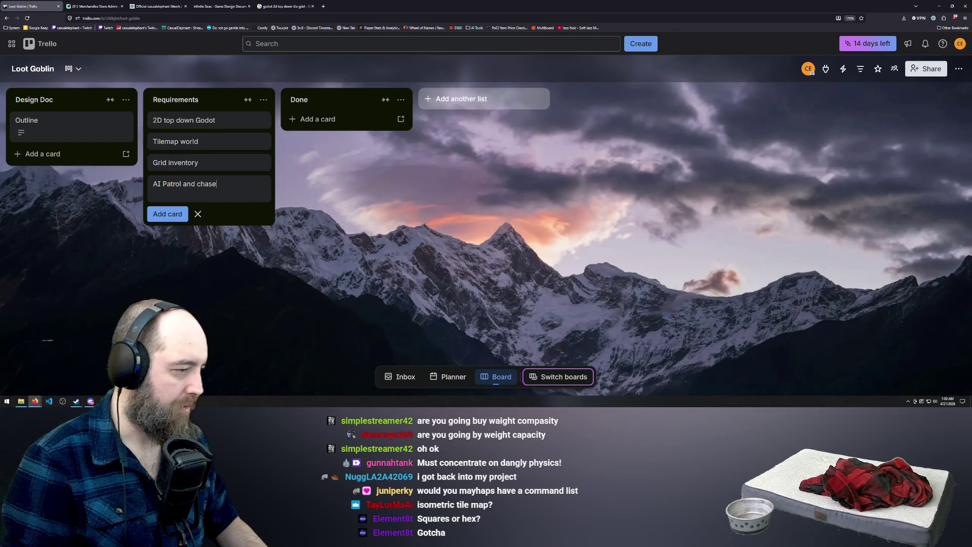
left_click(357, 190)
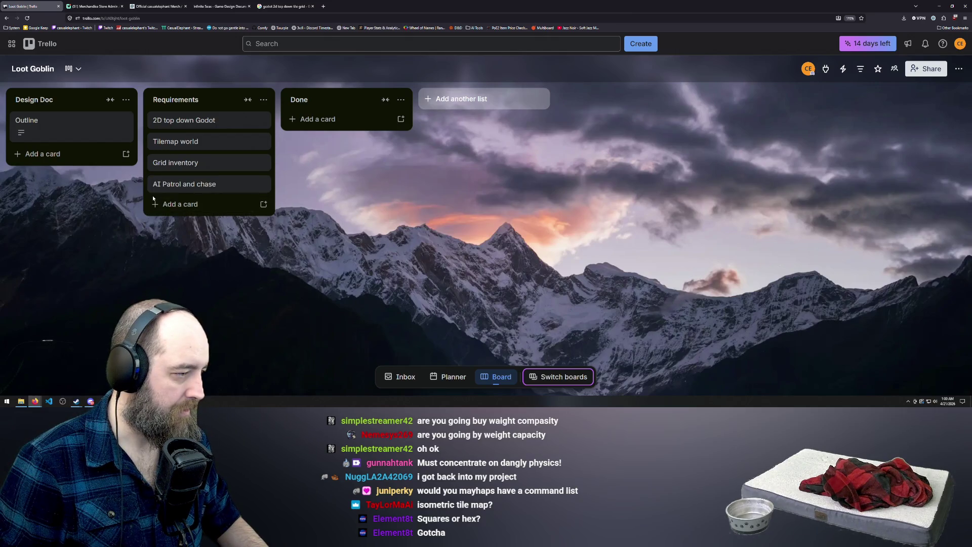
left_click(177, 205)
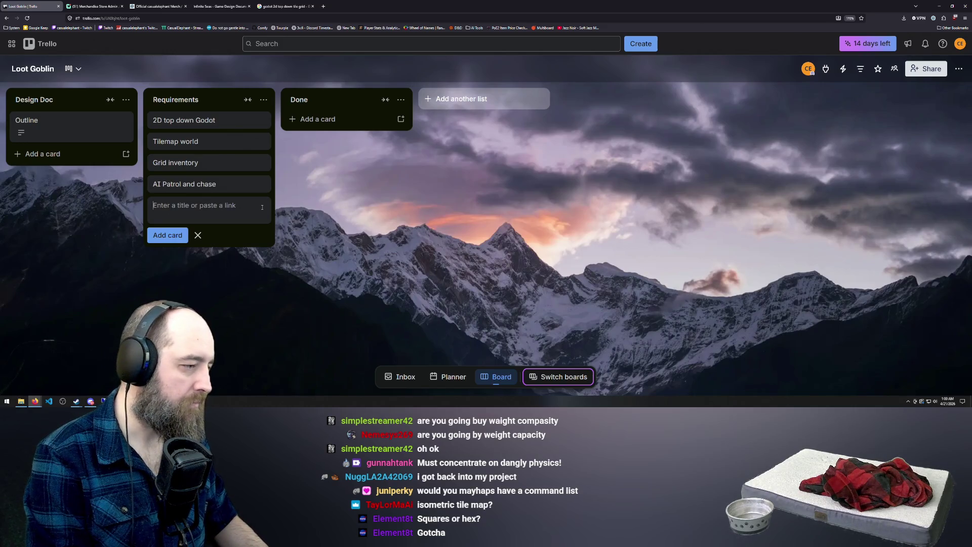
type("da")
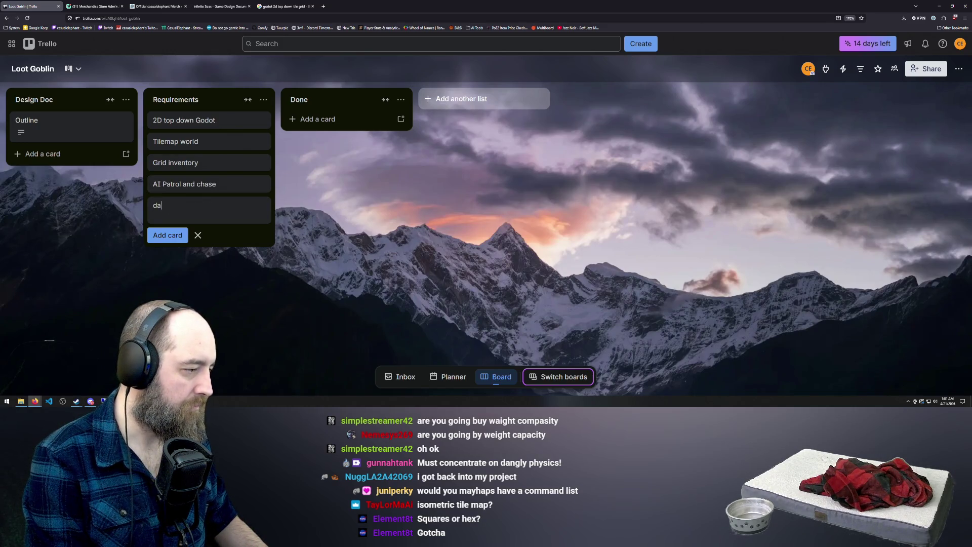
type("mage")
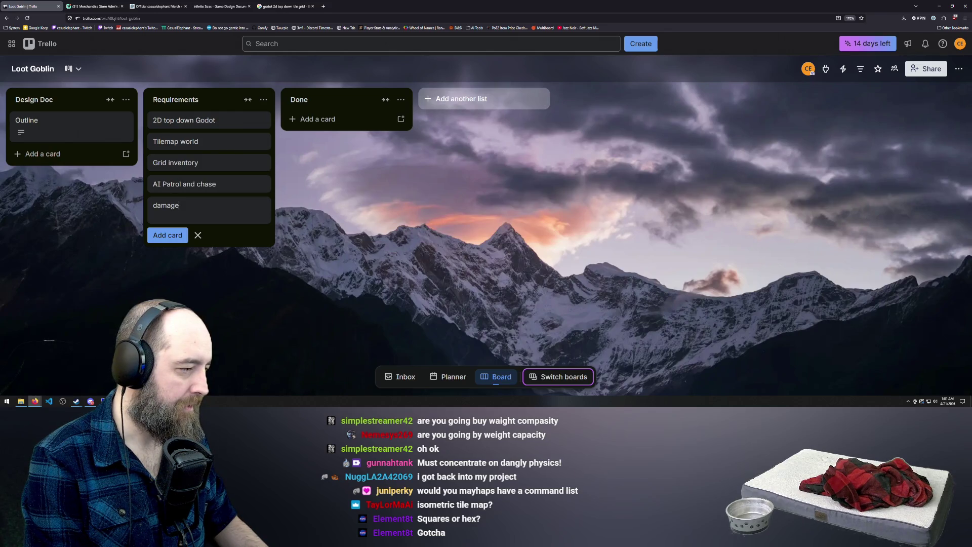
key("Return")
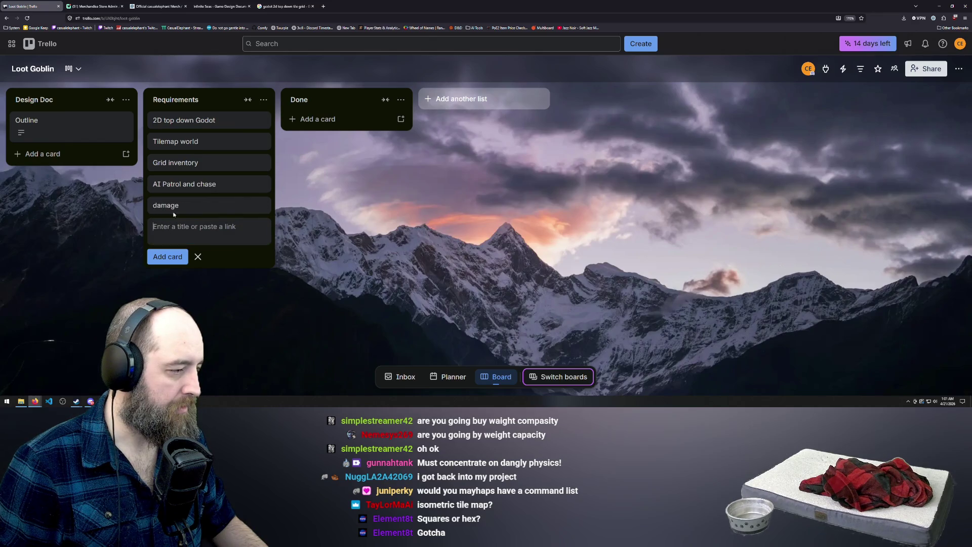
Step: Rename the 'damage' card to 'loot loss on damage'
left_click(190, 207)
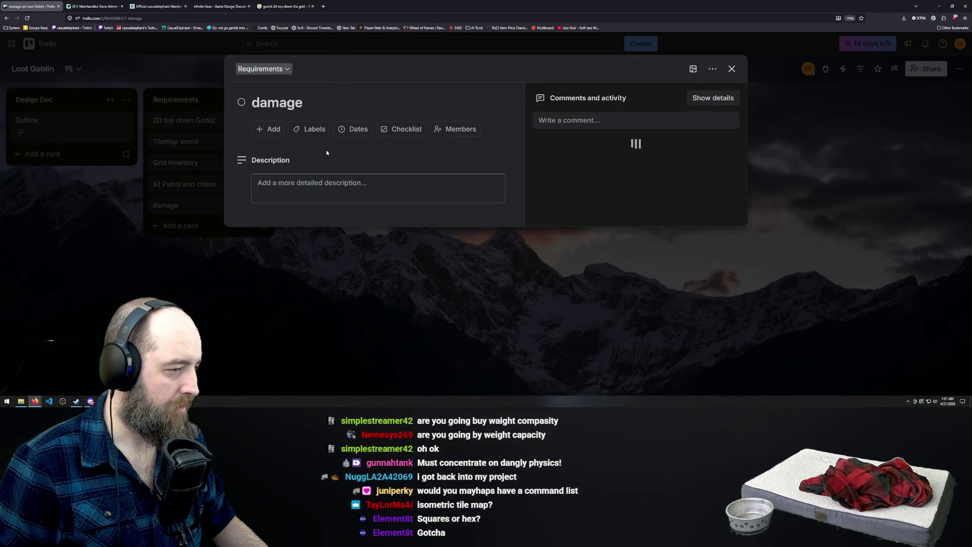
key("Escape")
key("Return")
left_click(339, 92)
type("from")
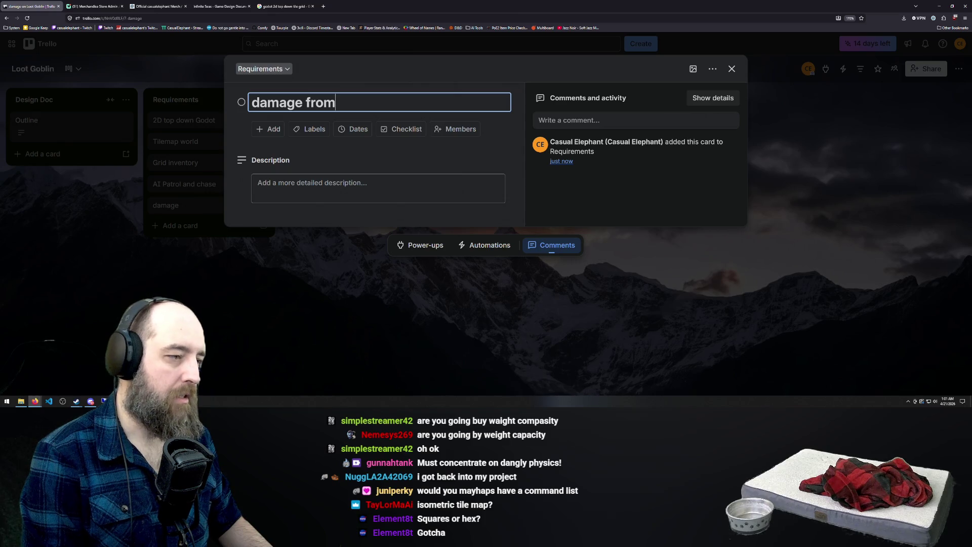
key("BackSpace")
key("BackSpace")
key("BackSpace")
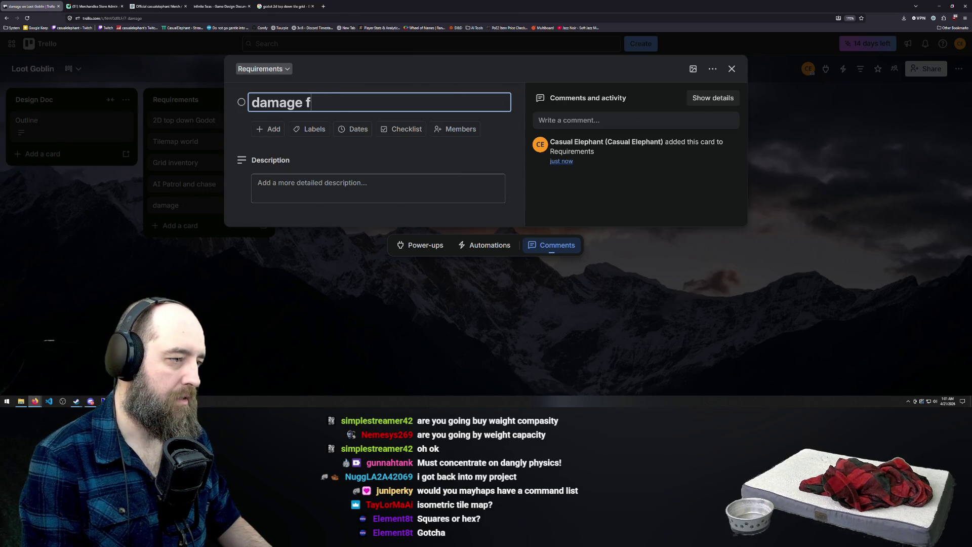
key("BackSpace")
key("BackSpace")
key("BackSpace")
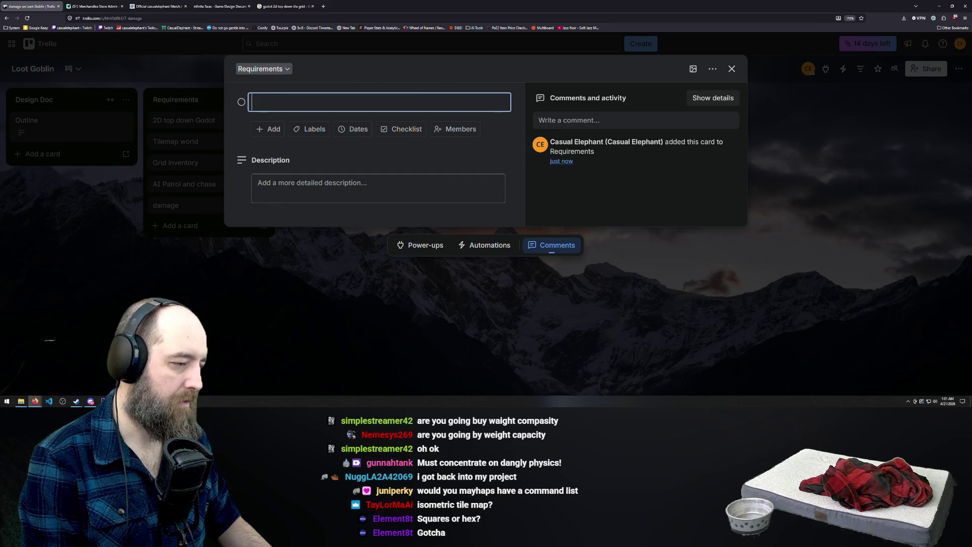
type("damage/l")
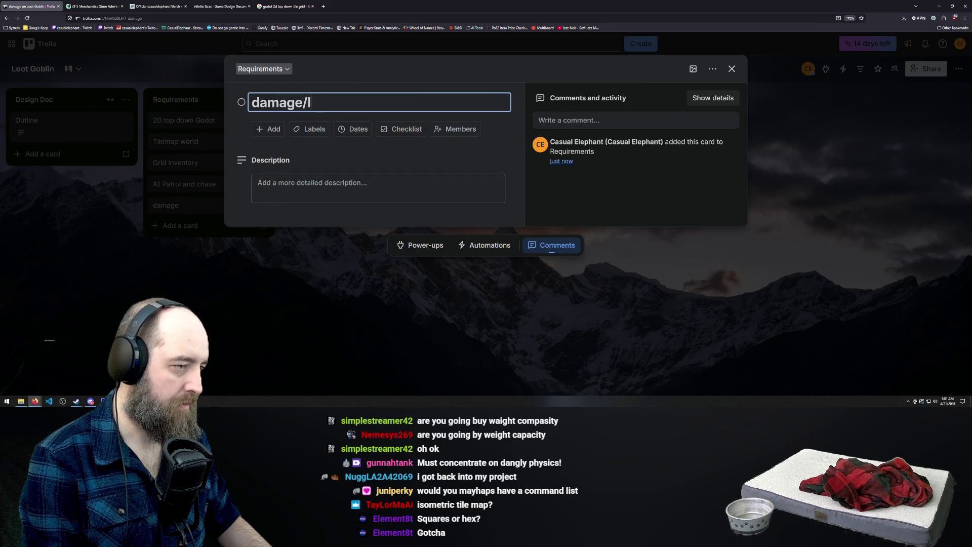
type("oot loss")
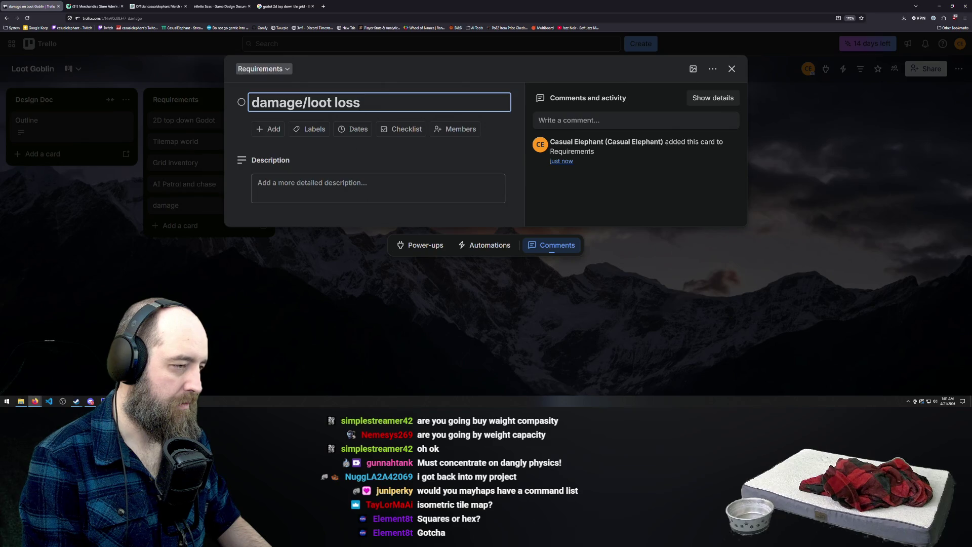
key("BackSpace")
key("BackSpace")
key("BackSpace")
key("BackSpace")
key("BackSpace")
key("BackSpace")
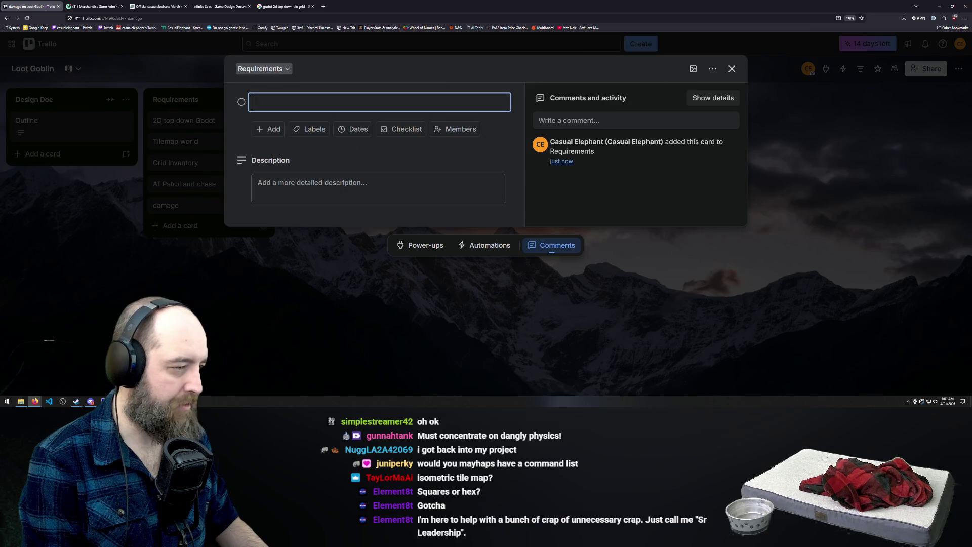
type("loot loss on damage")
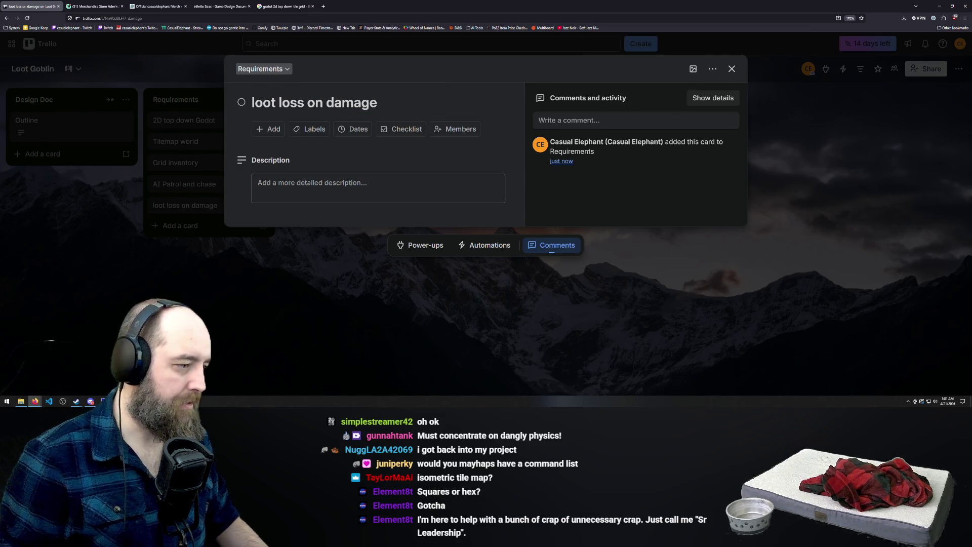
left_click(162, 225)
Step: Move 'loot loss on damage' above 'AI Patrol and chase', then open the AI Patrol card
left_click(162, 224)
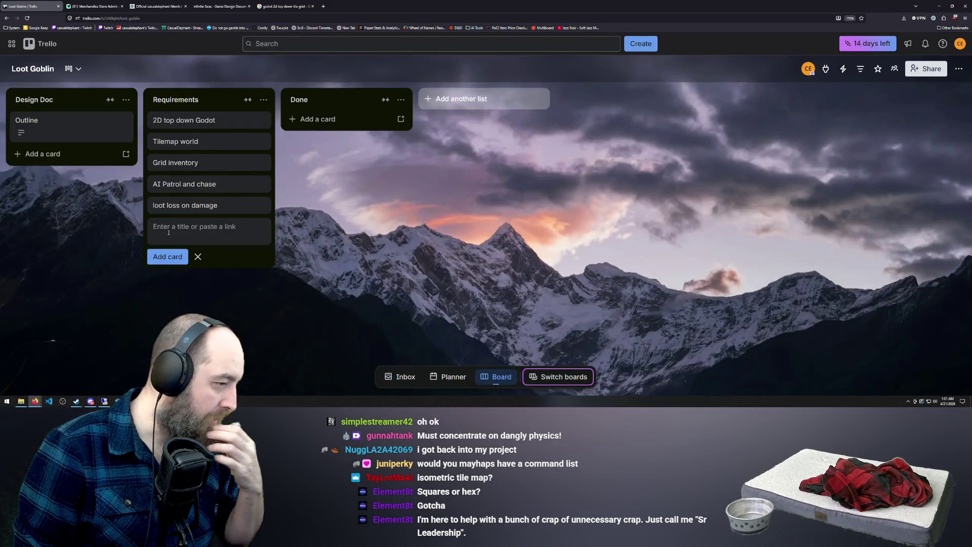
left_click_drag(185, 205, 187, 184)
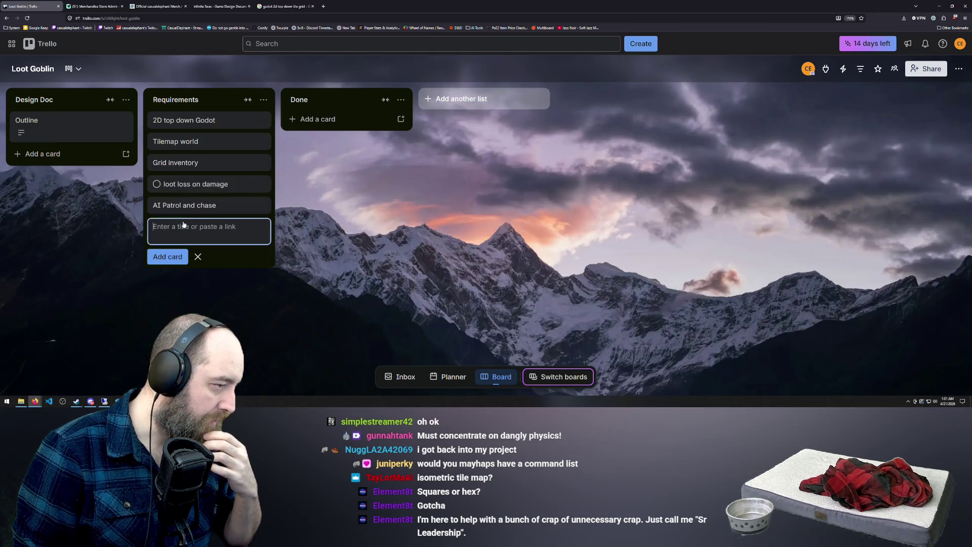
left_click(195, 225)
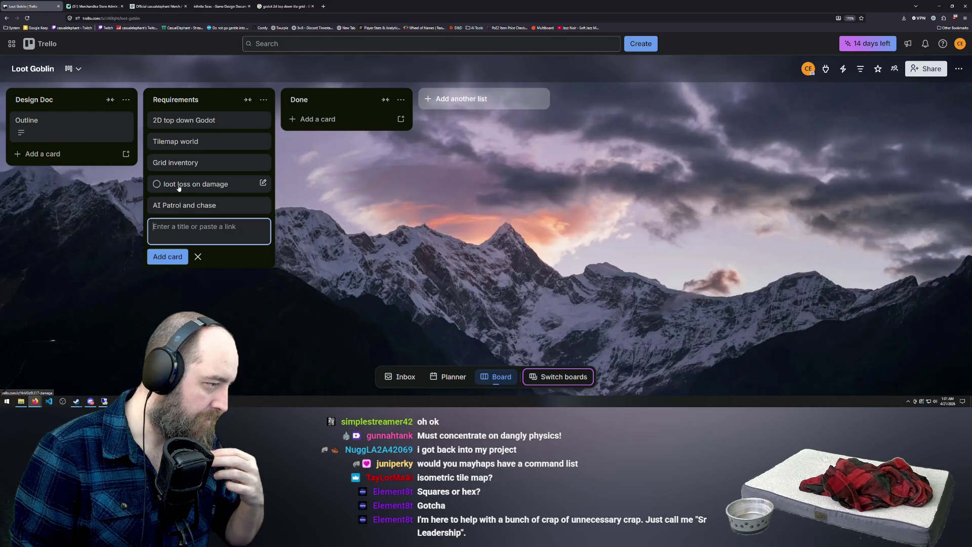
left_click(176, 225)
type("I")
type("igh")
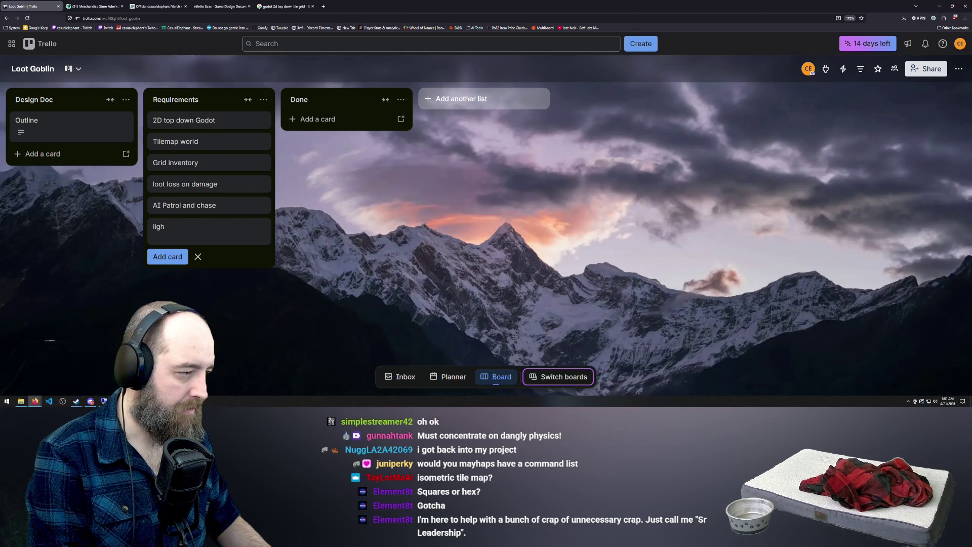
key("BackSpace")
key("BackSpace")
key("BackSpace")
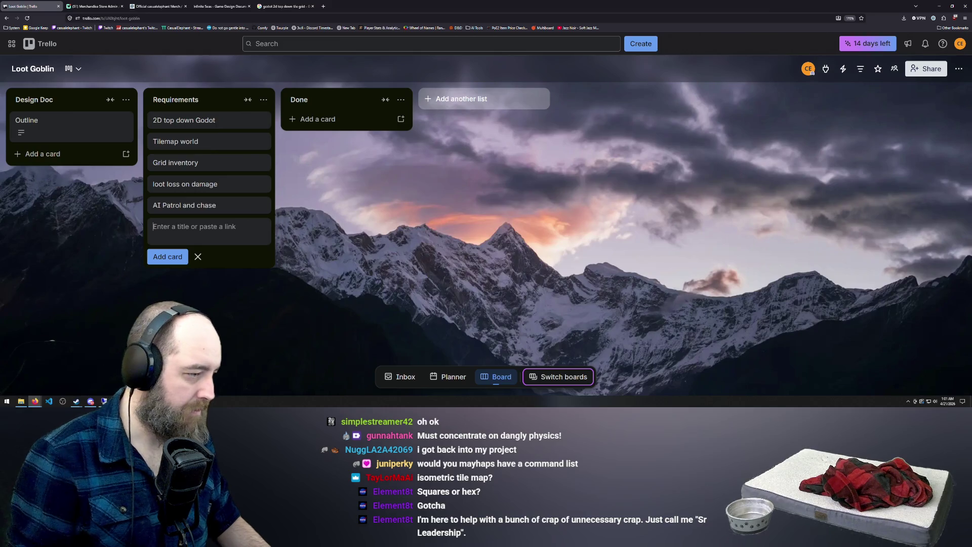
left_click(213, 205)
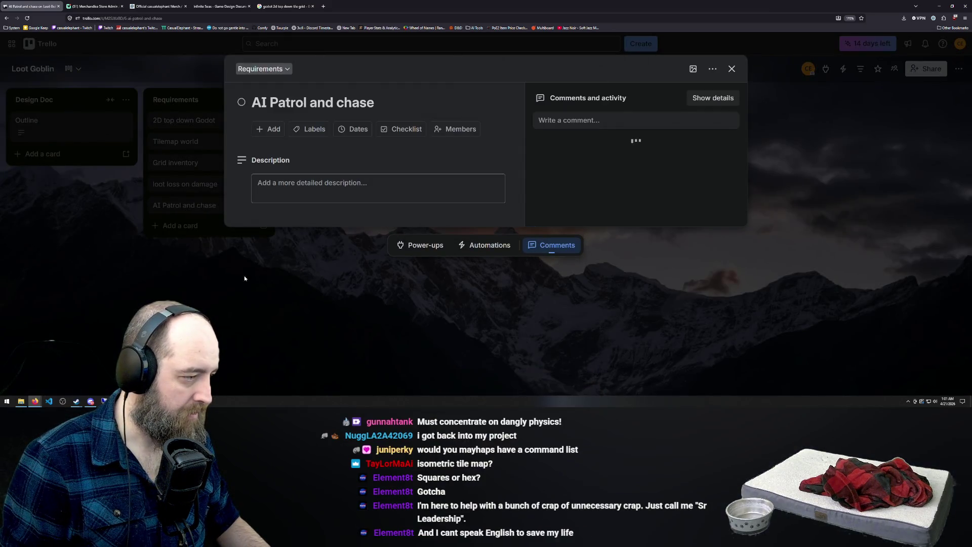
Step: Retitle the card 'AI Patrol, chase and search' and return to the Loot Goblin board
left_click(401, 100)
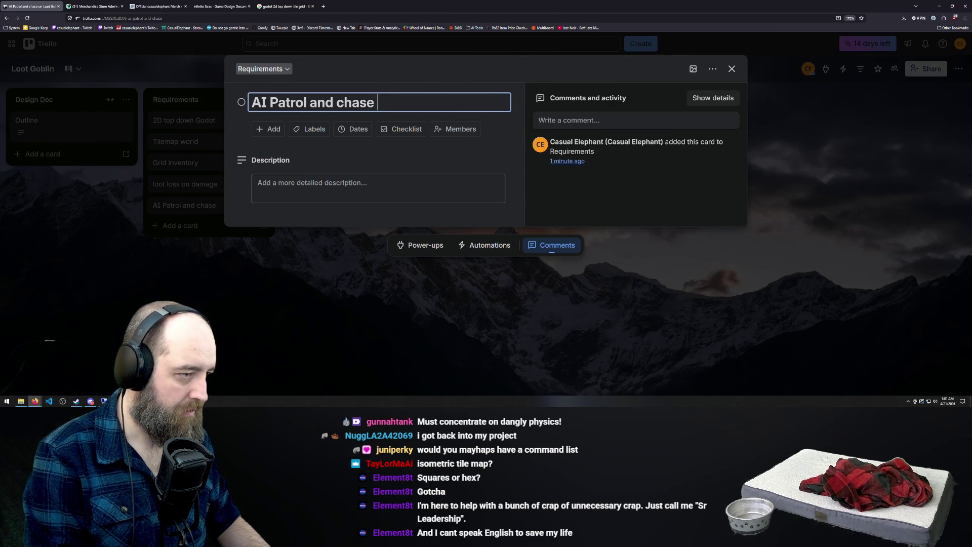
left_click(333, 102)
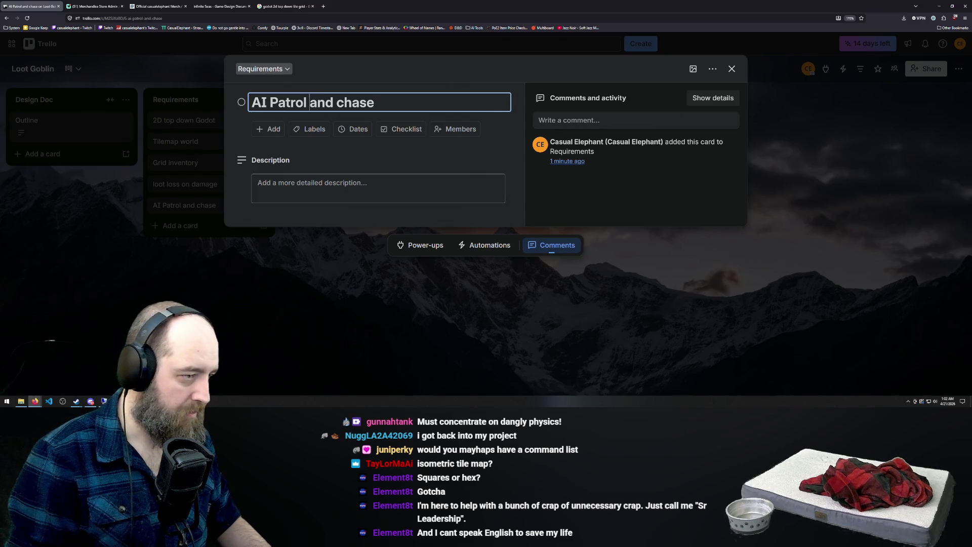
key("Delete")
key("Delete")
key("Delete")
key("BackSpace")
type(",")
key("End")
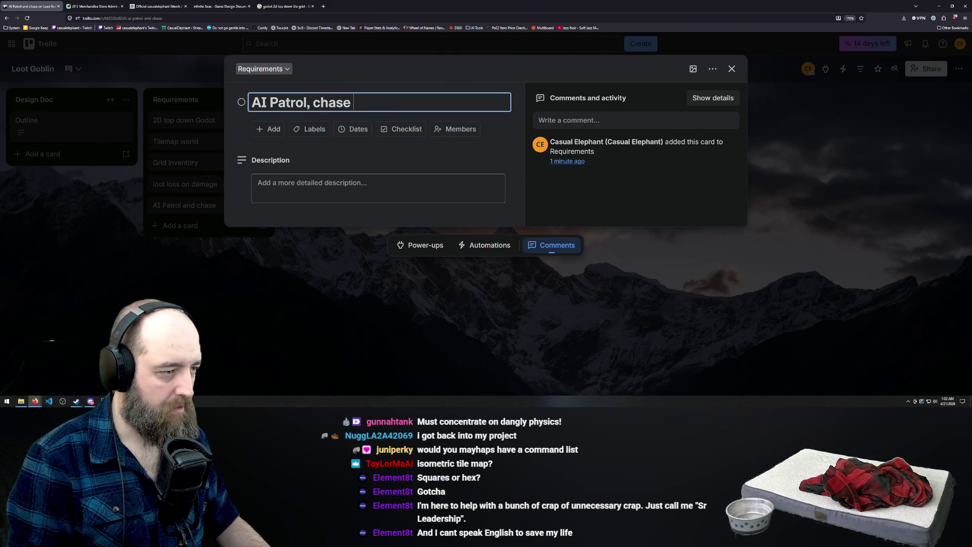
type("and seart")
key("BackSpace")
type("ch")
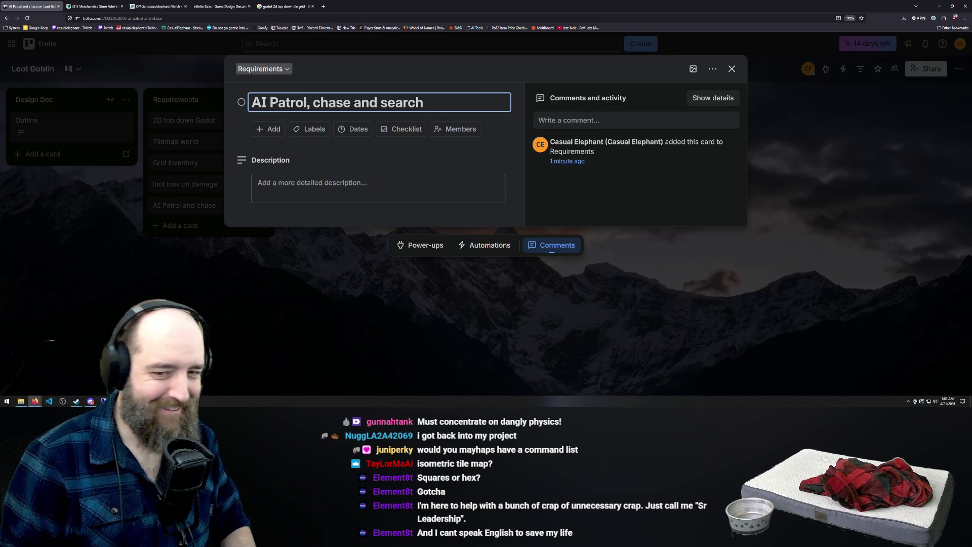
key("Return")
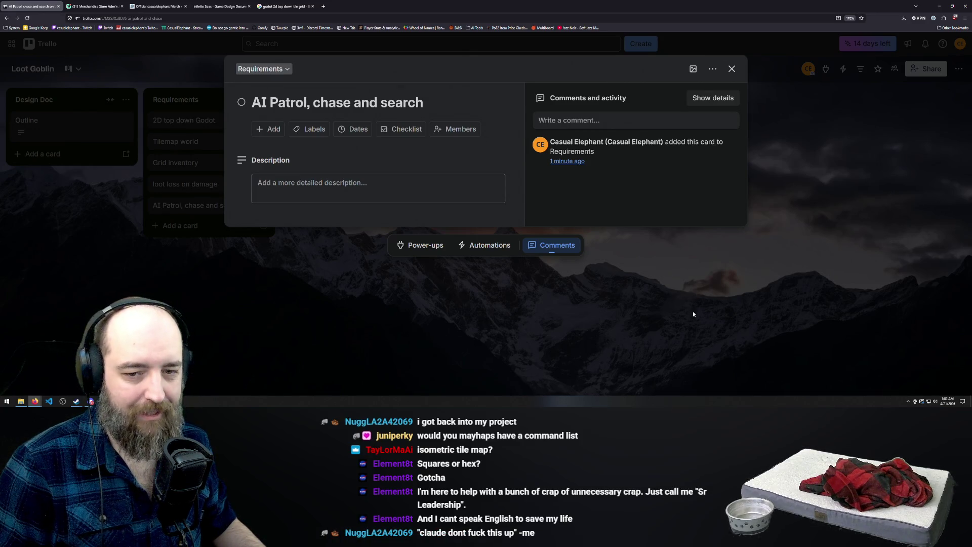
left_click(699, 299)
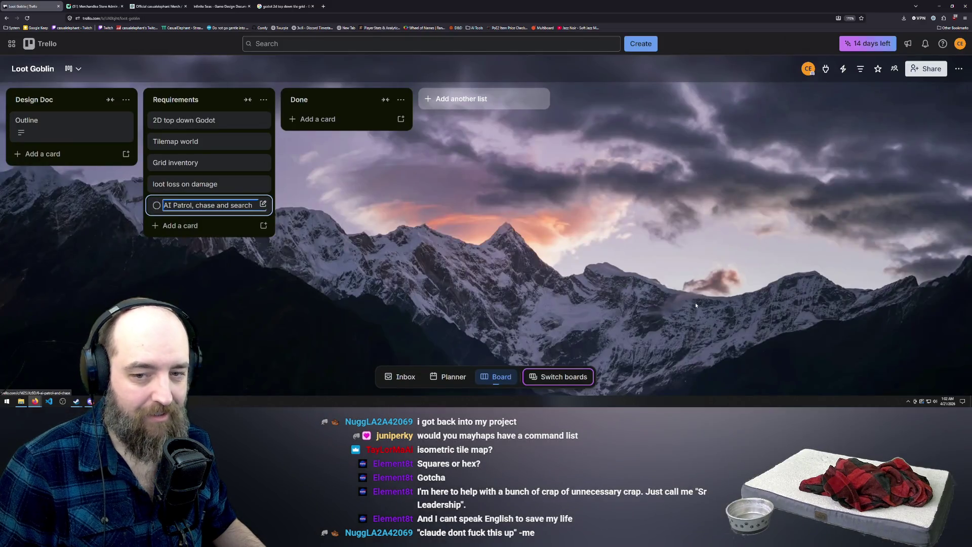
left_click(488, 255)
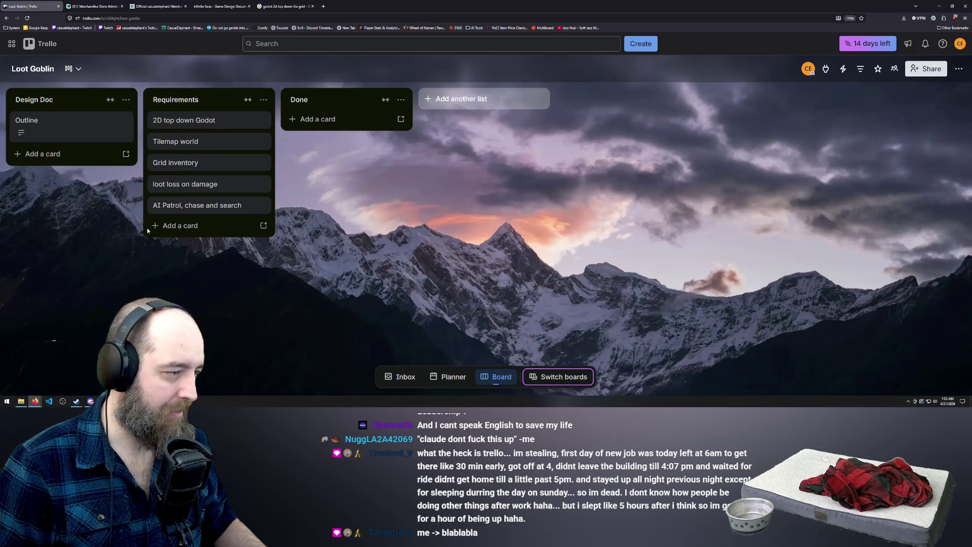
left_click(186, 228)
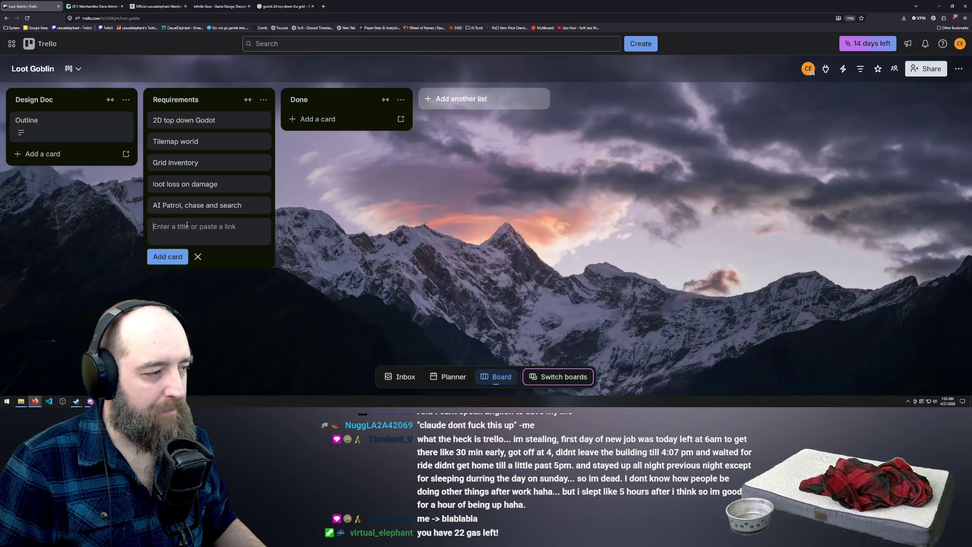
left_click(112, 244)
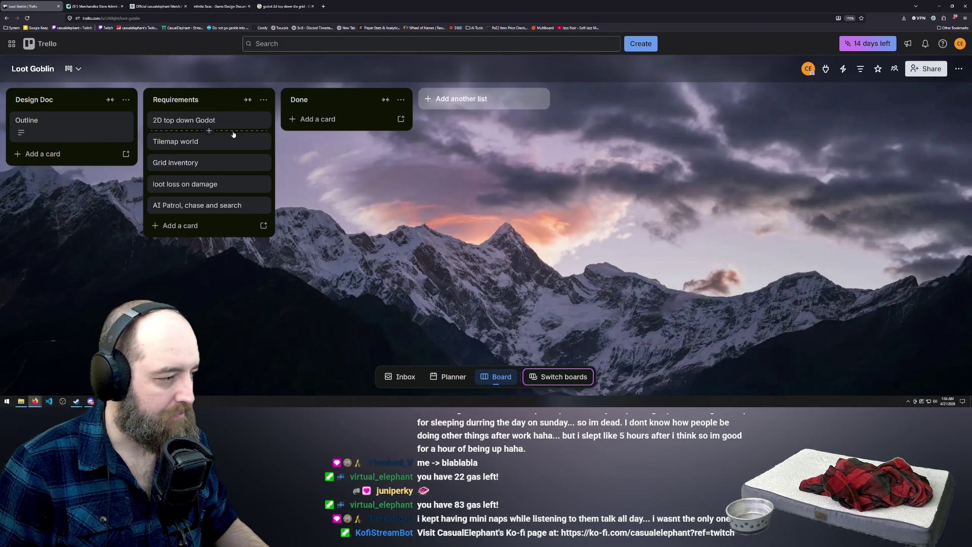
Step: Minimize the browser and Discord windows, then launch Godot from the desktop icon
left_click(939, 7)
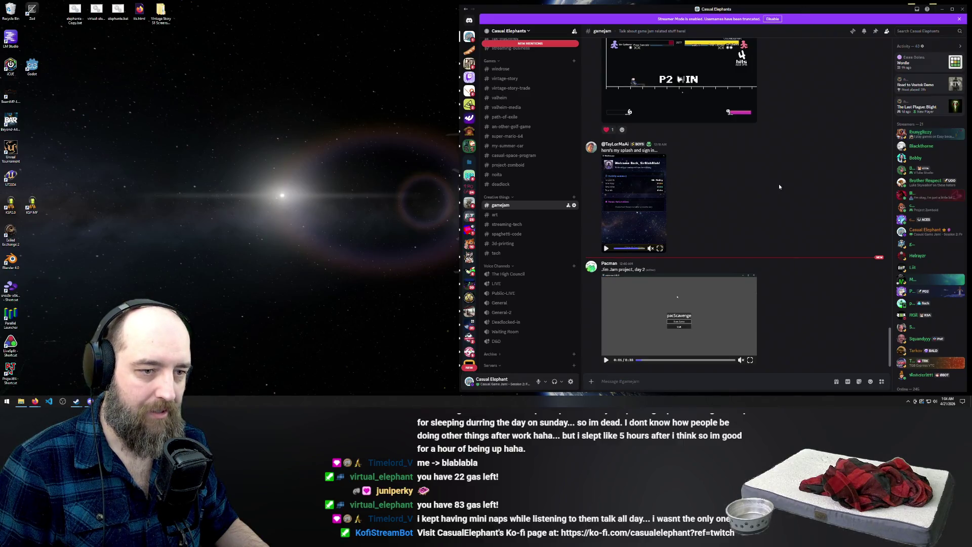
left_click(942, 9)
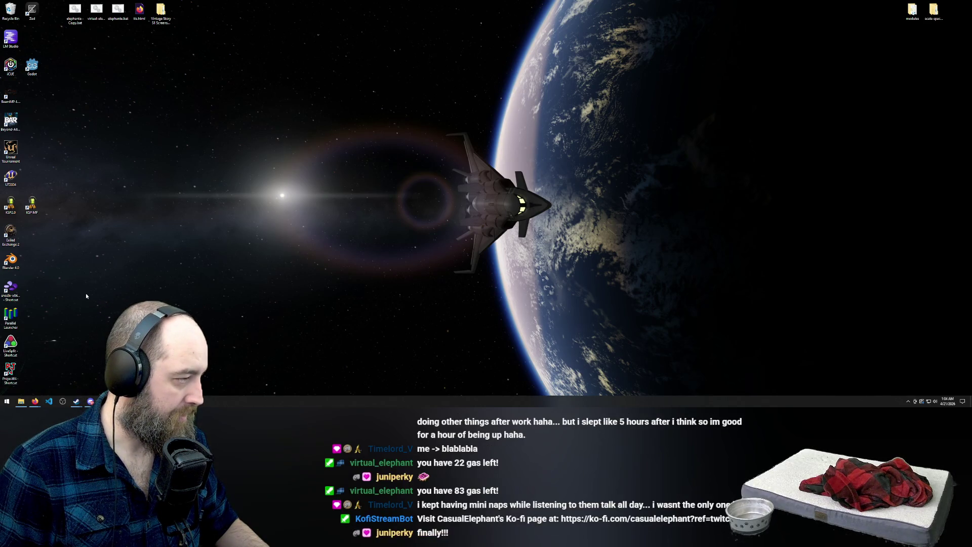
double_click(32, 66)
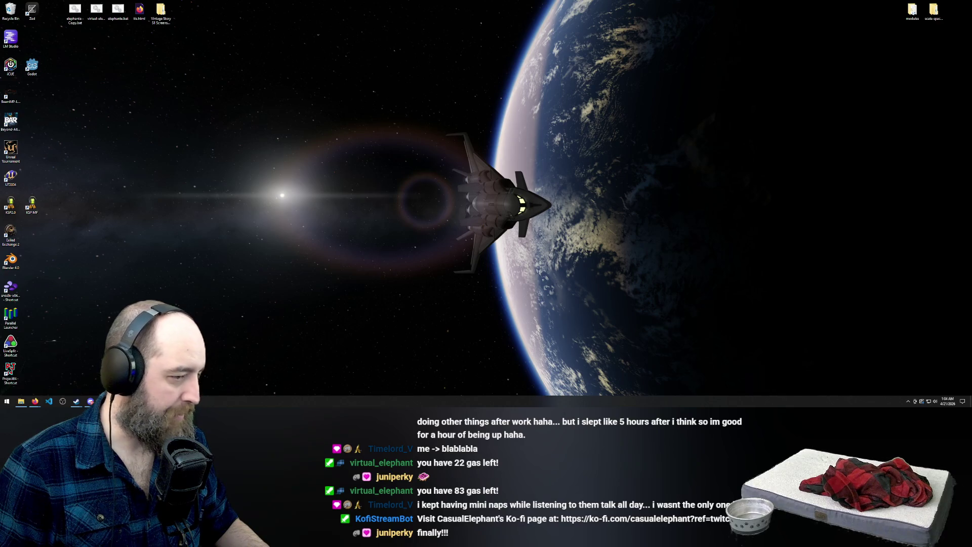
Step: Start a new Godot project and browse for its project path folder
left_click(400, 205)
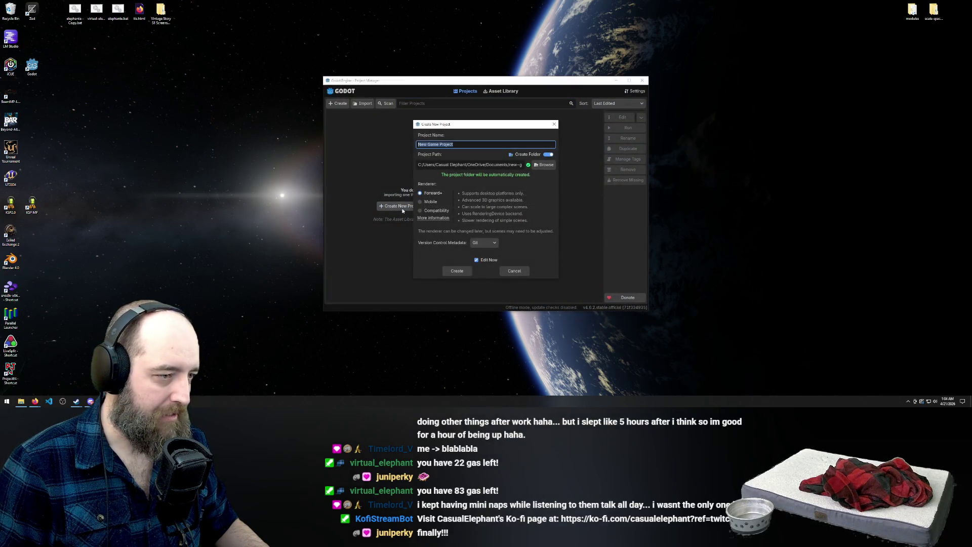
left_click(545, 165)
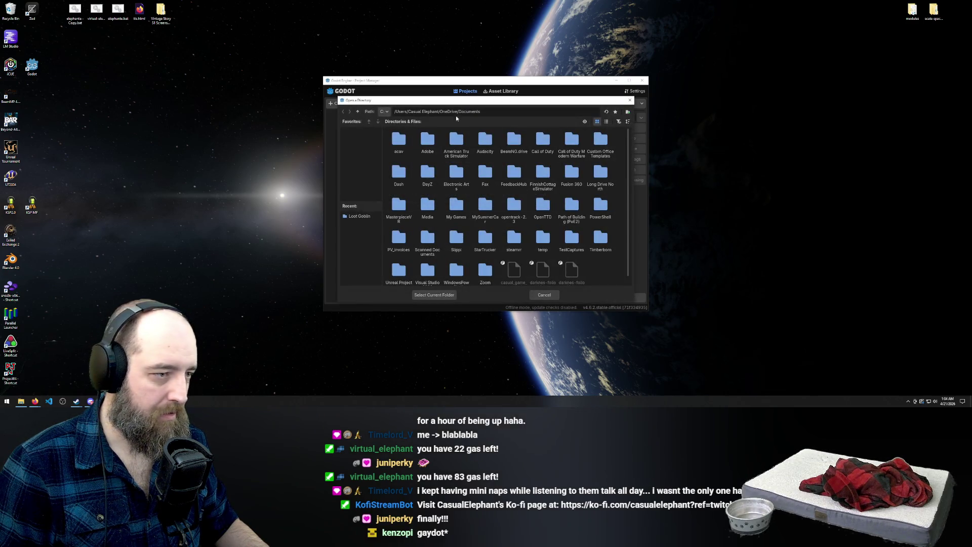
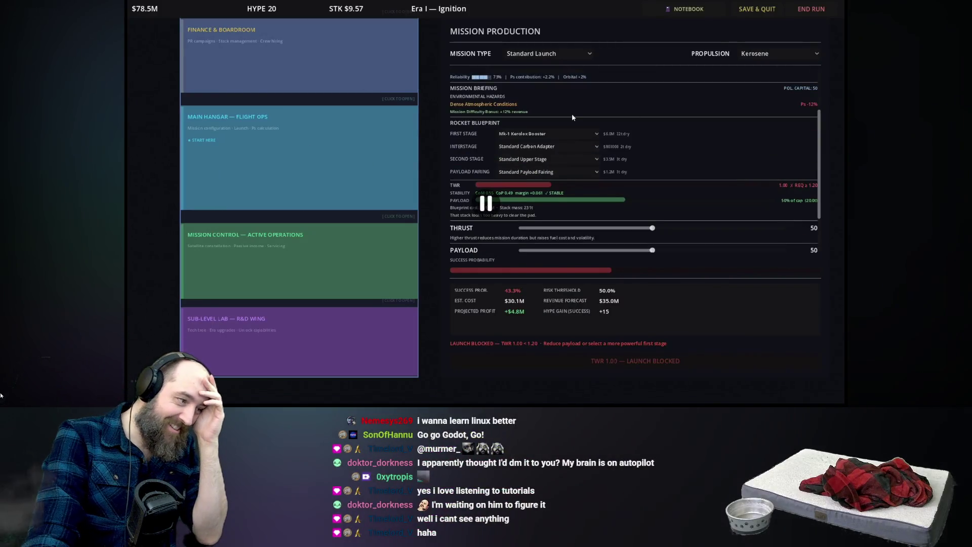
Step: Seek the Astra Mogul Basics video back to 0:00 on the progress bar
left_click(12, 391)
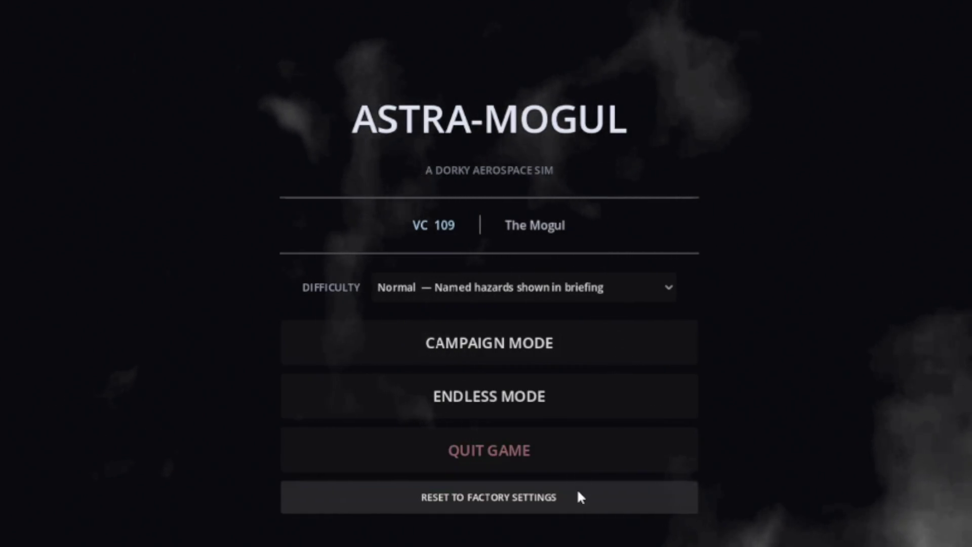
Step: Resume playback of the Astra Mogul Basics video from the start
left_click(579, 353)
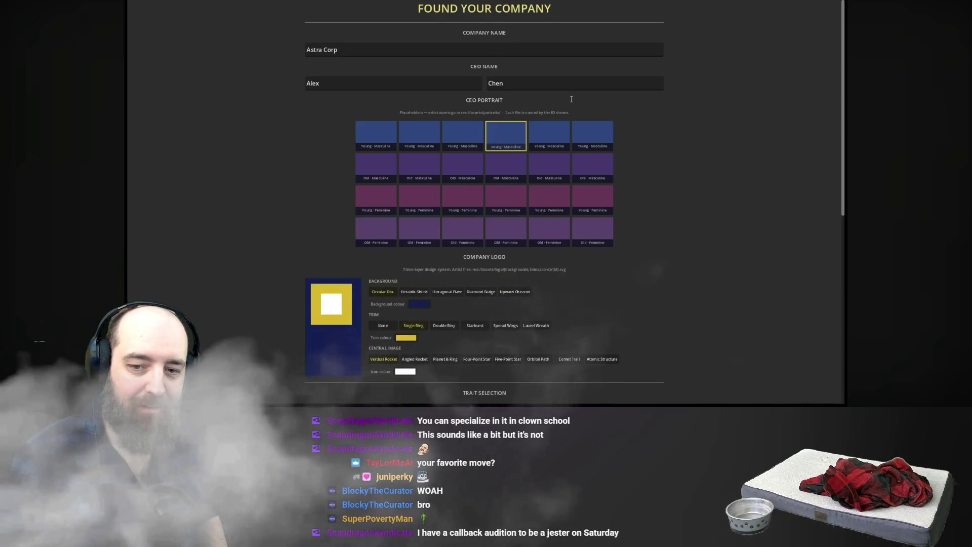
mouse_move(609, 175)
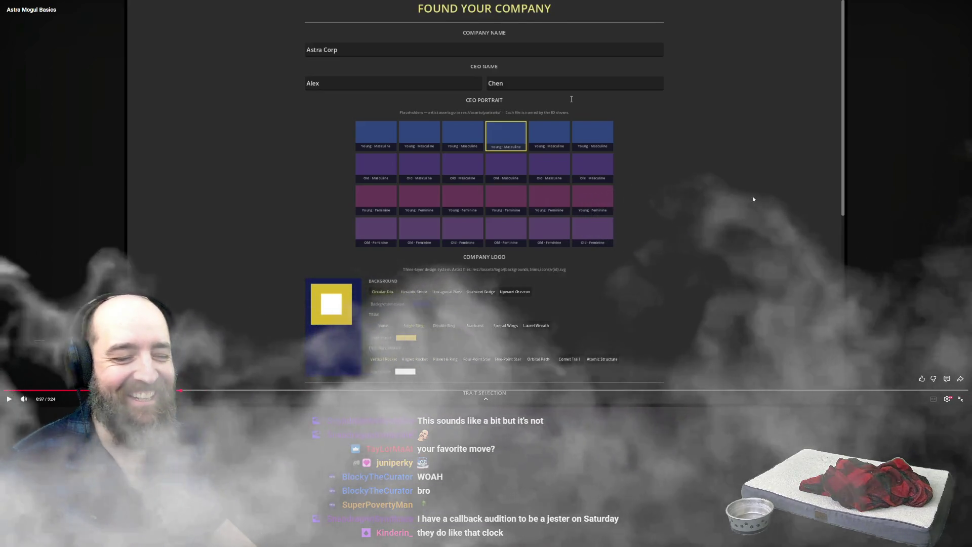
left_click(680, 223)
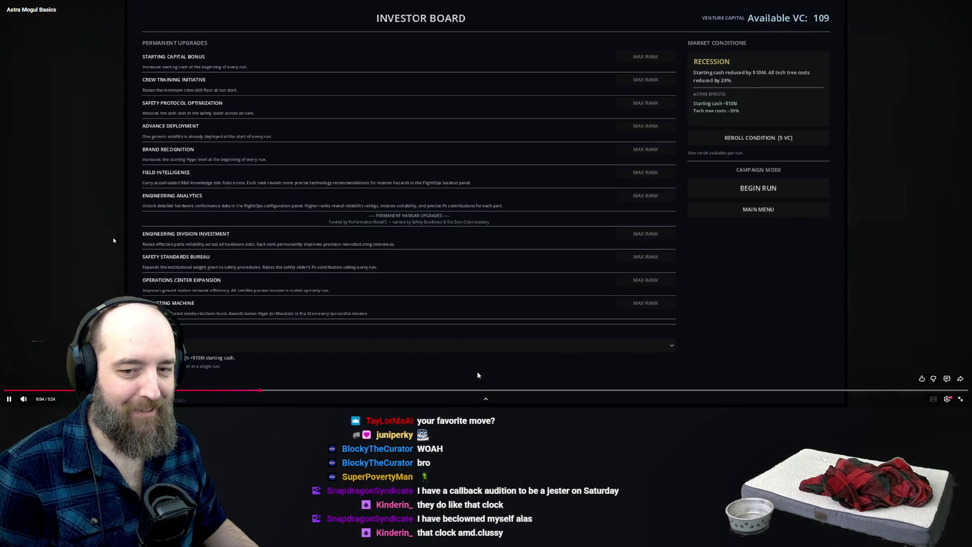
Step: Pause the Astra Mogul video briefly, then resume playback
left_click(529, 368)
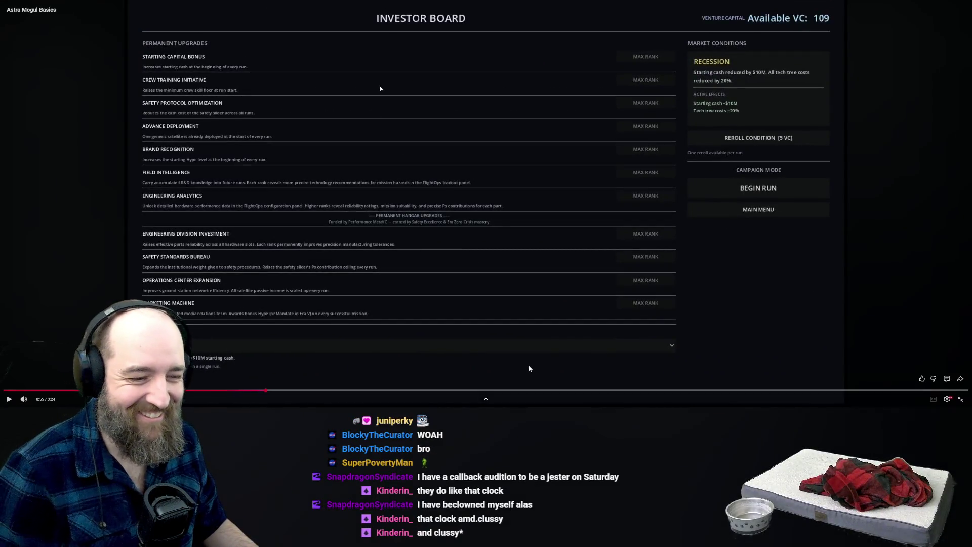
left_click(527, 363)
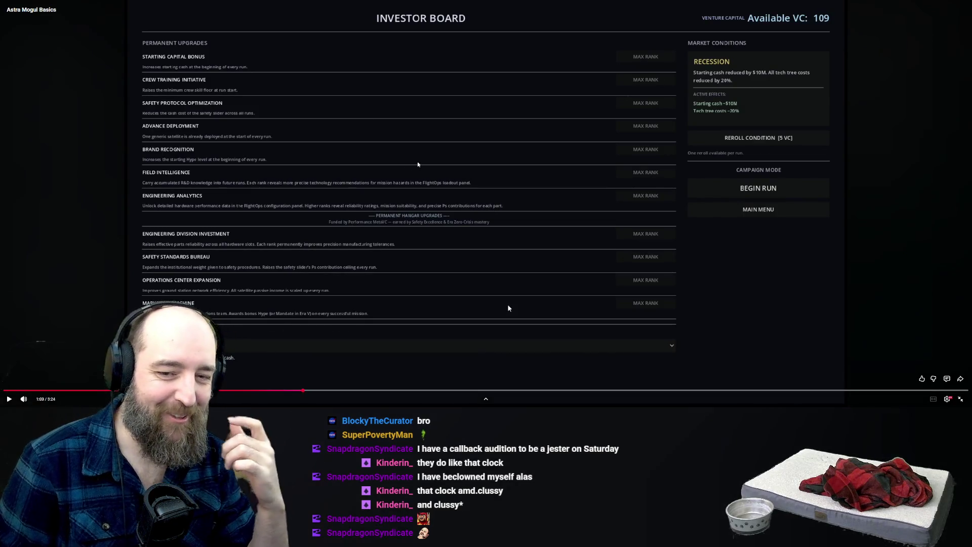
left_click(508, 307)
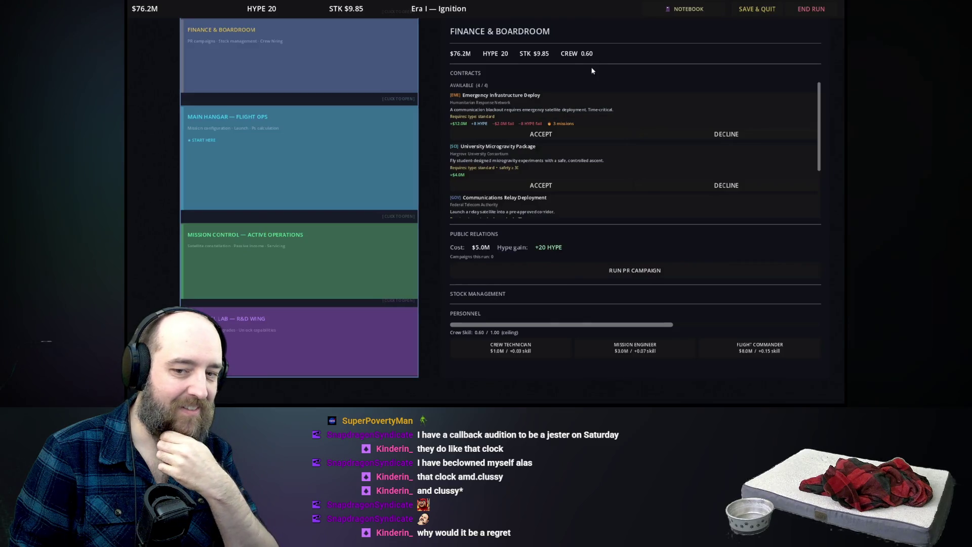
mouse_move(197, 289)
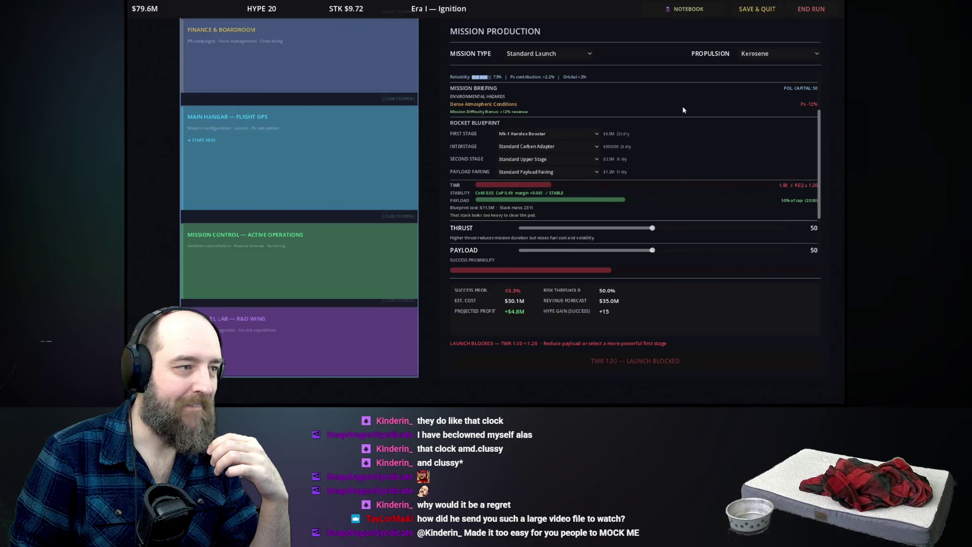
mouse_move(714, 136)
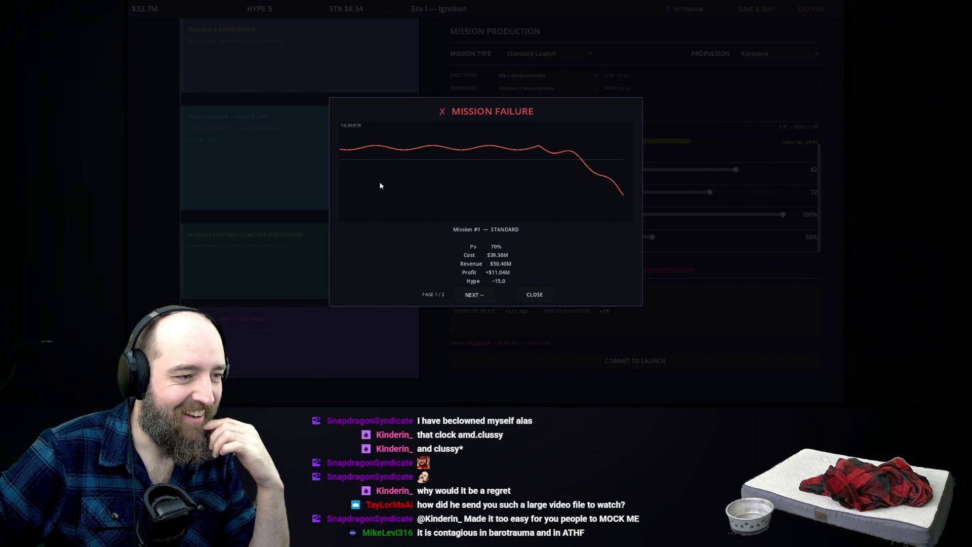
left_click(484, 297)
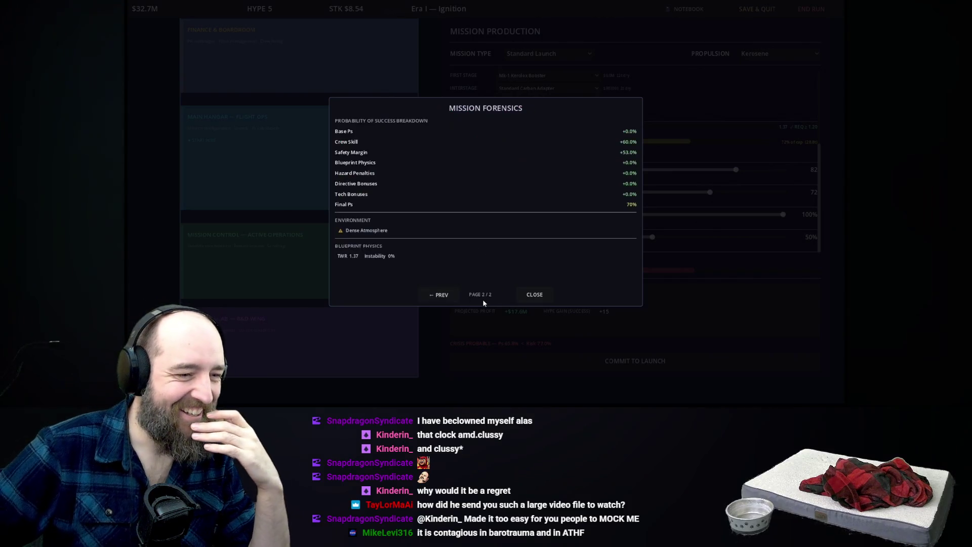
left_click(535, 295)
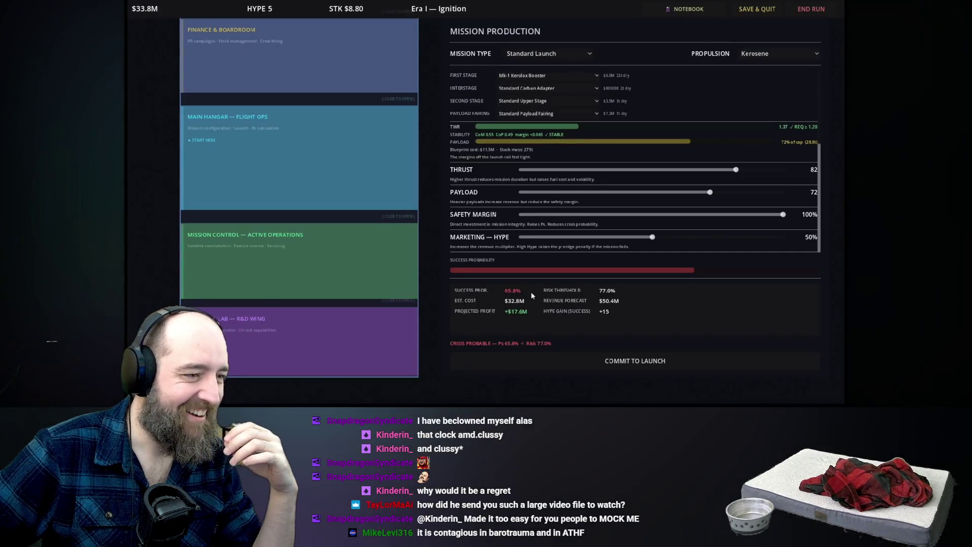
left_click(369, 236)
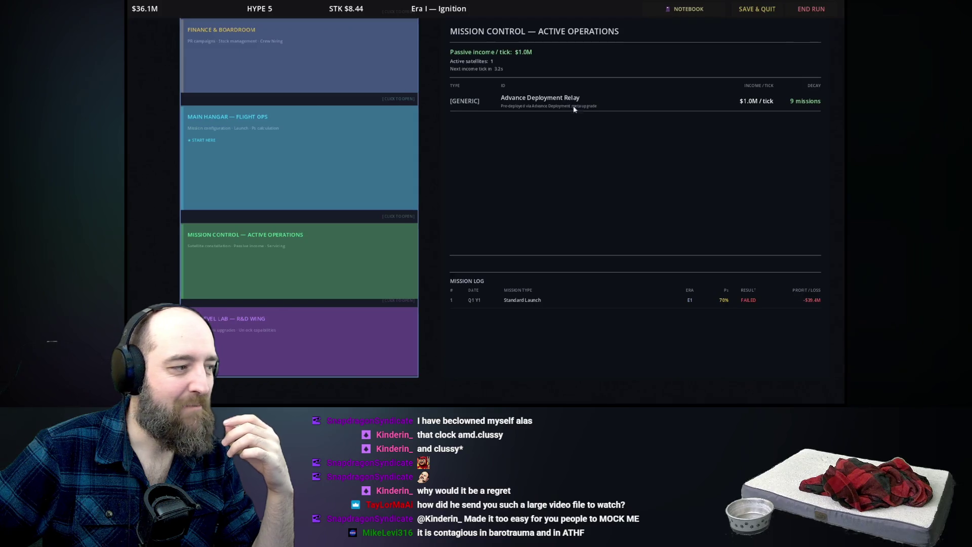
mouse_move(544, 197)
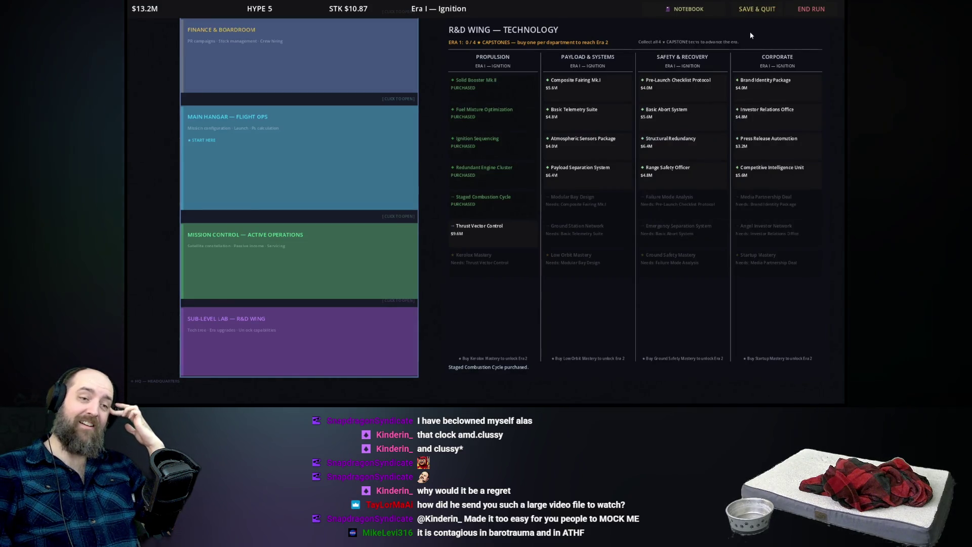
left_click(811, 10)
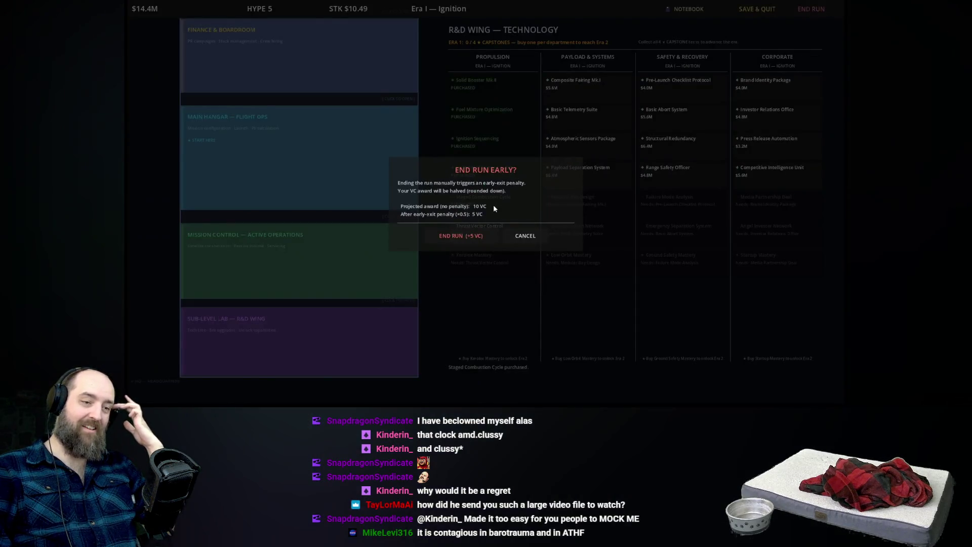
left_click(483, 237)
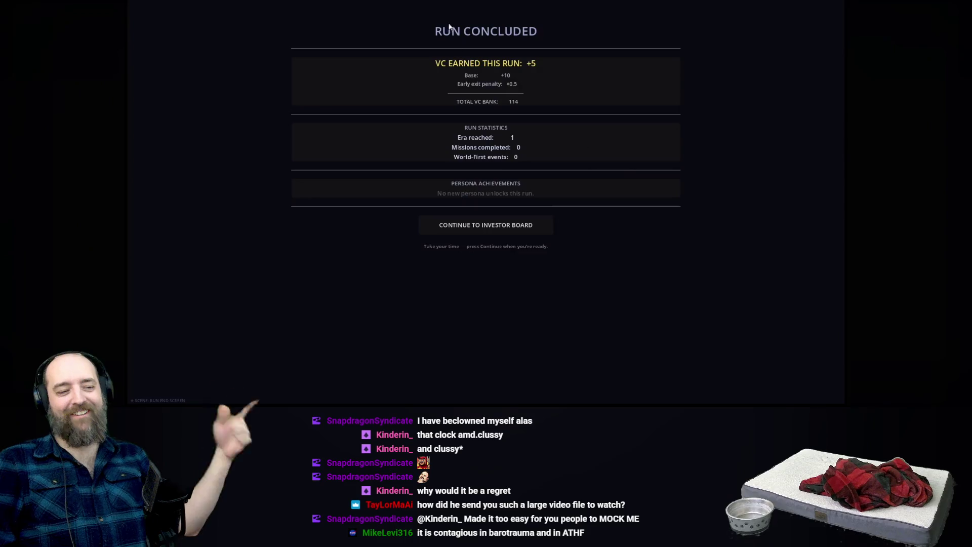
left_click(543, 225)
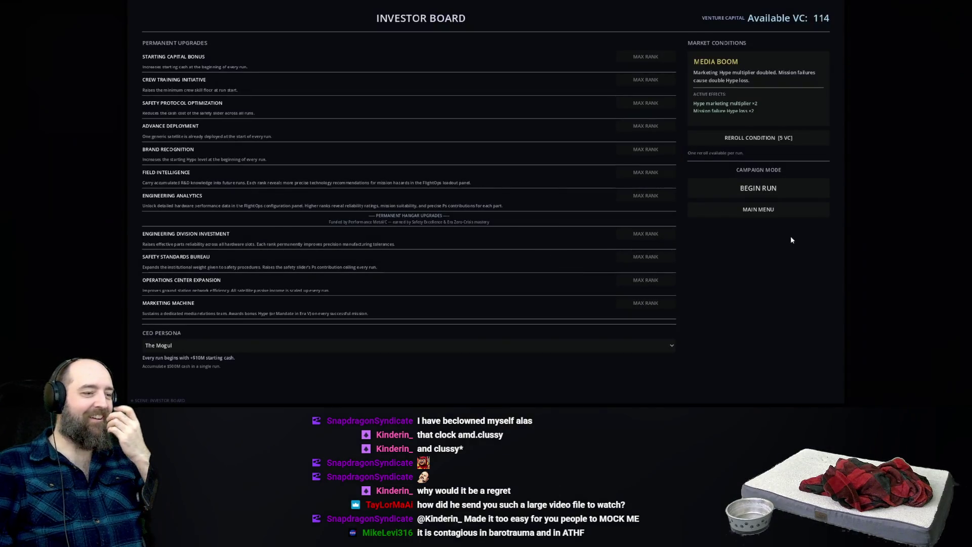
left_click(793, 210)
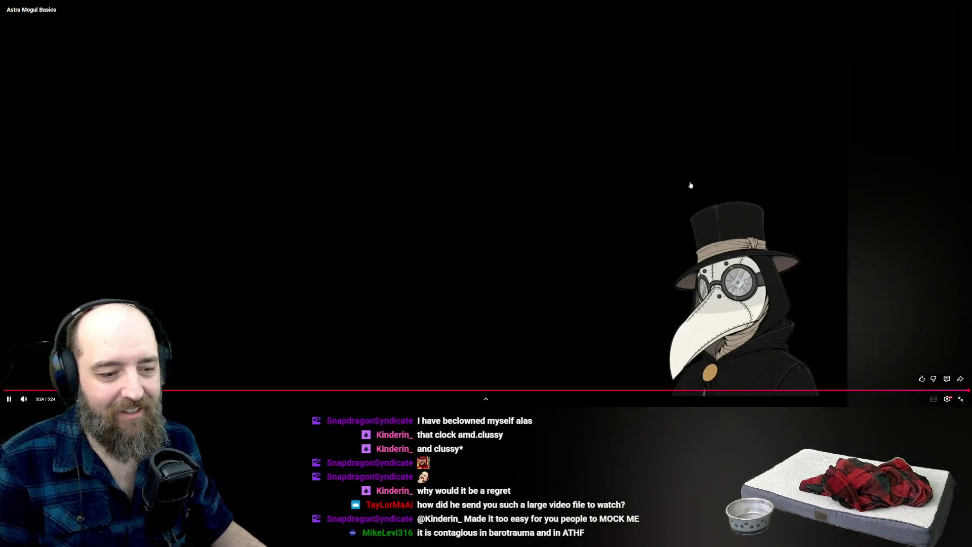
Step: Exit fullscreen, close the YouTube tab, and start a blank new Firefox tab
key("Escape")
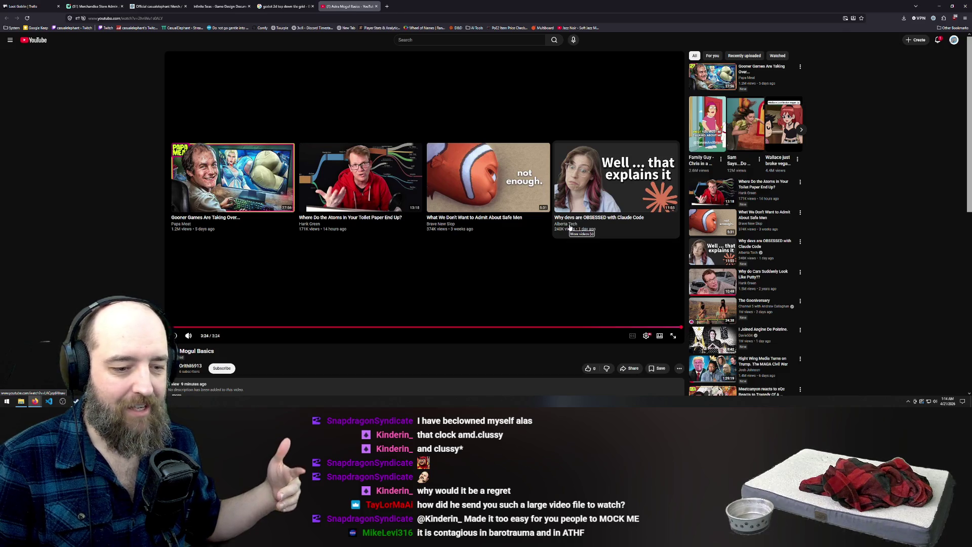
left_click(376, 6)
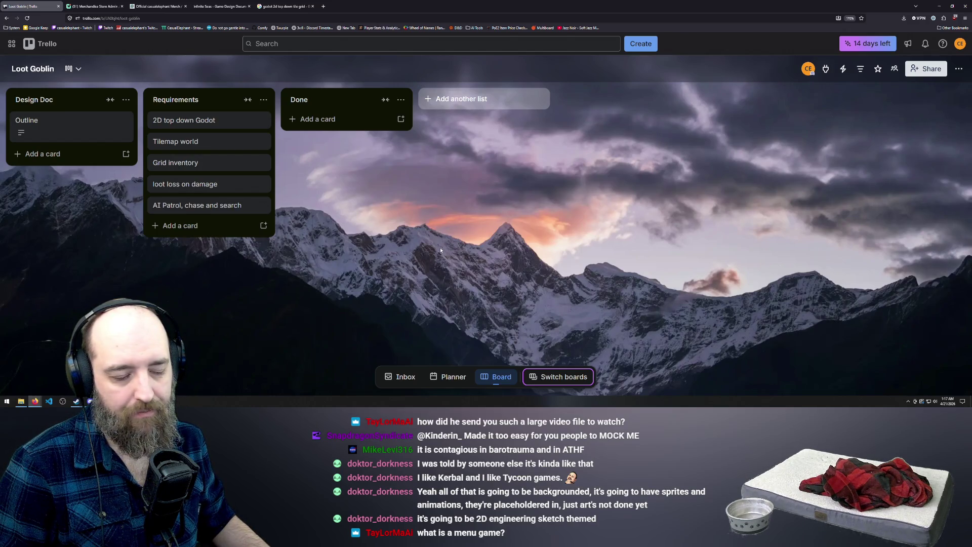
left_click(323, 7)
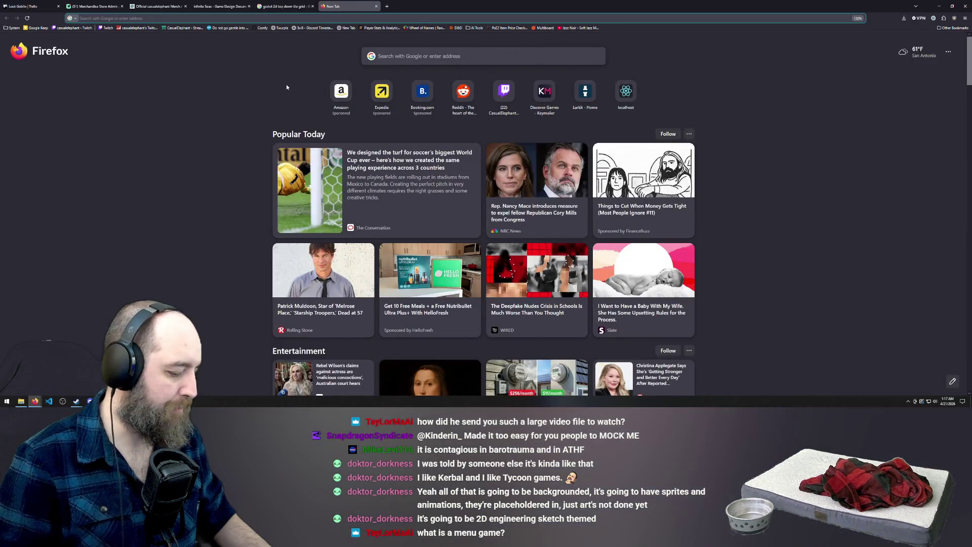
Step: Search Google for 'politics simulator' and go to the Geo-Political Simulator 5 site
type("politics")
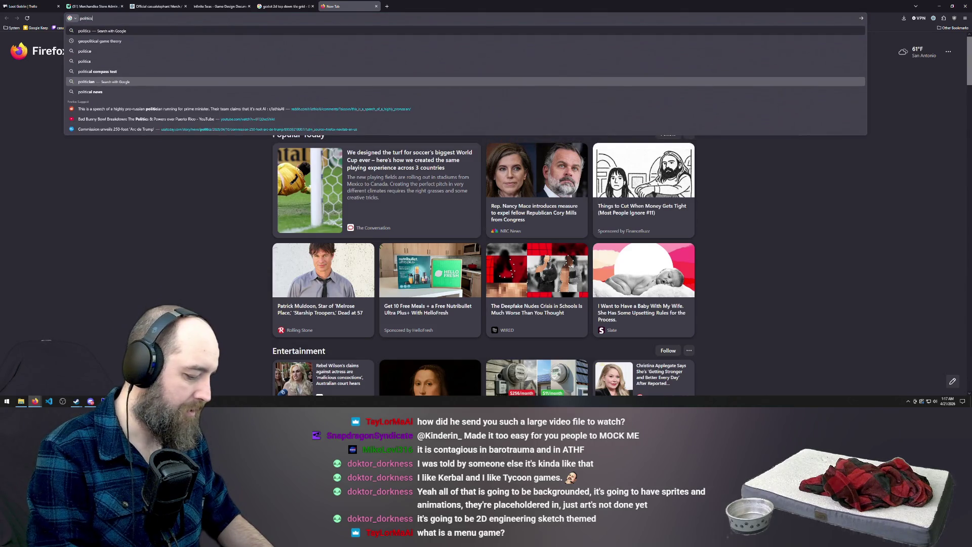
type(" simulator")
key("Return")
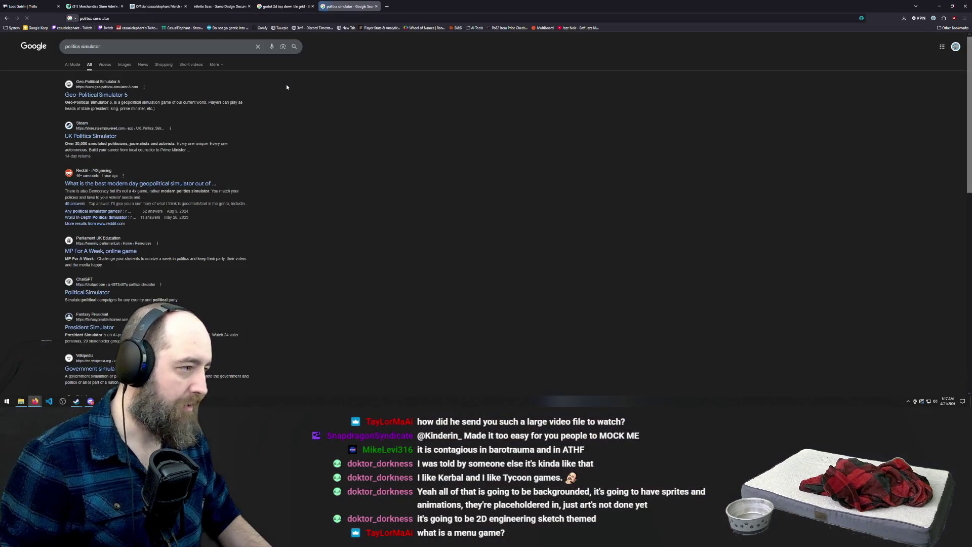
left_click(99, 96)
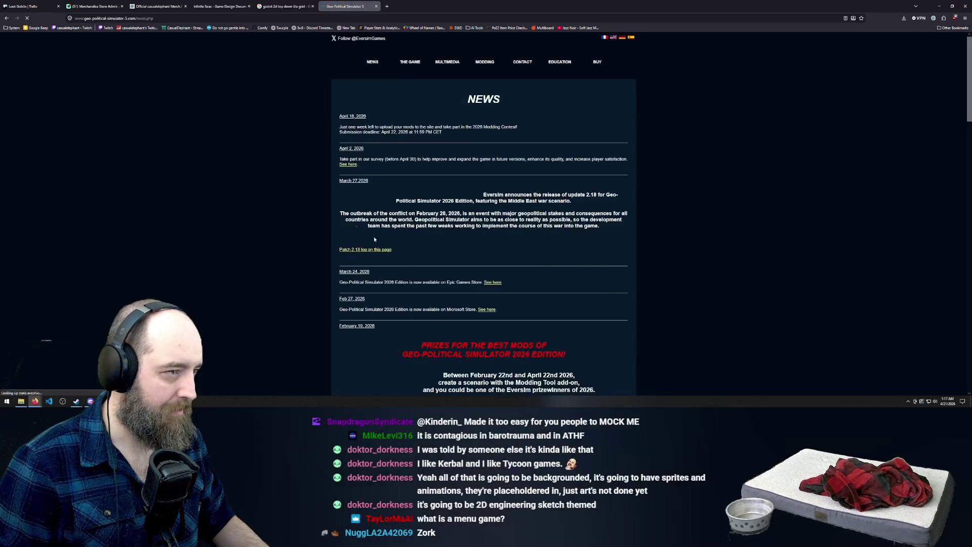
Step: Scroll through the Geo-Political Simulator 5 news page, then close it
scroll(325, 231, "down", 4)
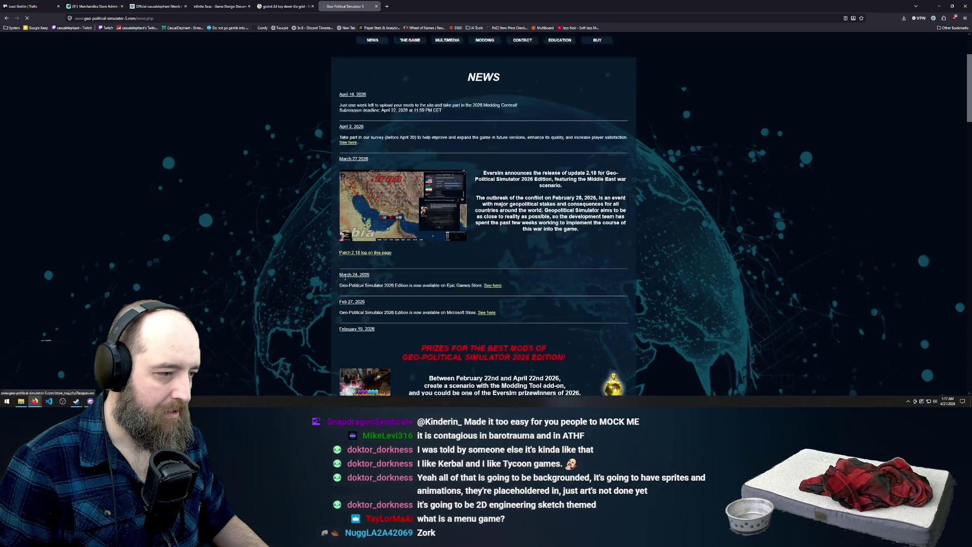
scroll(325, 231, "down", 4)
scroll(412, 210, "down", 3)
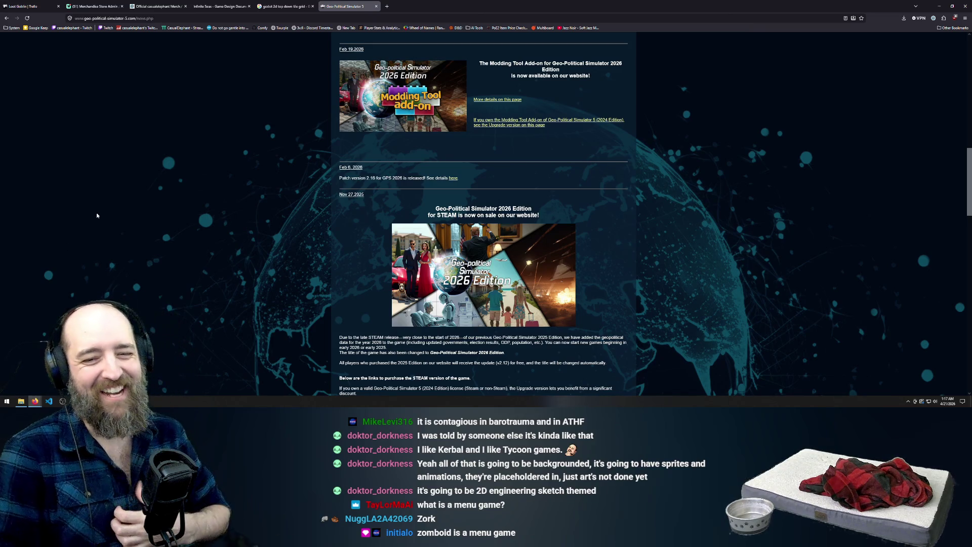
left_click(376, 6)
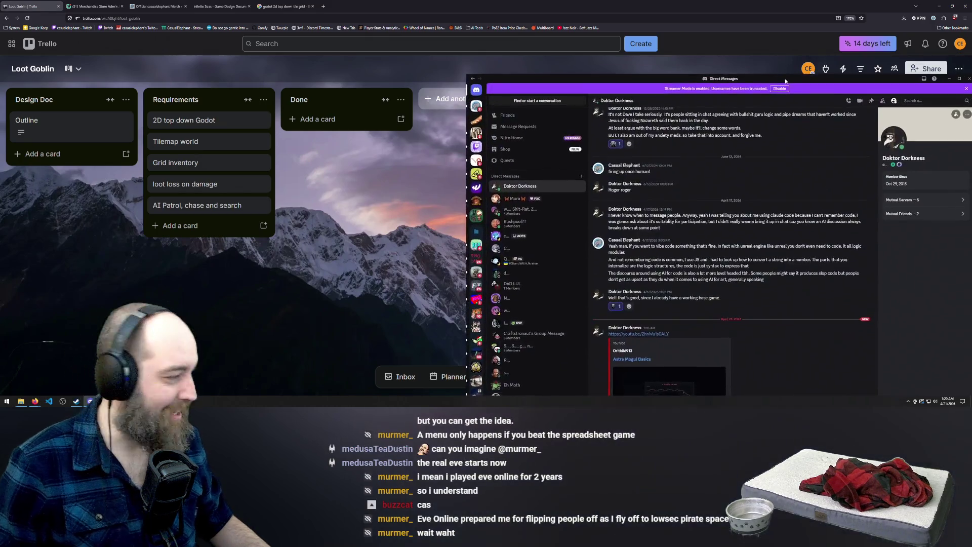
Step: Move the Discord direct-message window slightly up and left over the Trello board
mouse_move(785, 72)
left_mouse_down()
mouse_move(774, 54)
mouse_move(582, 21)
left_mouse_up()
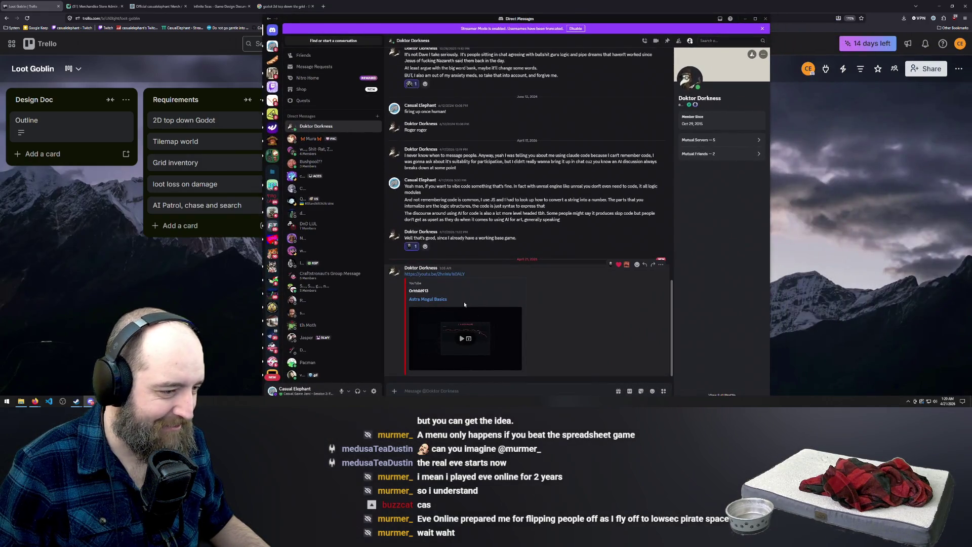
Step: Browse the Casual Elephants #general channel, then return to #gamejam
key("ctrl+alt+Down")
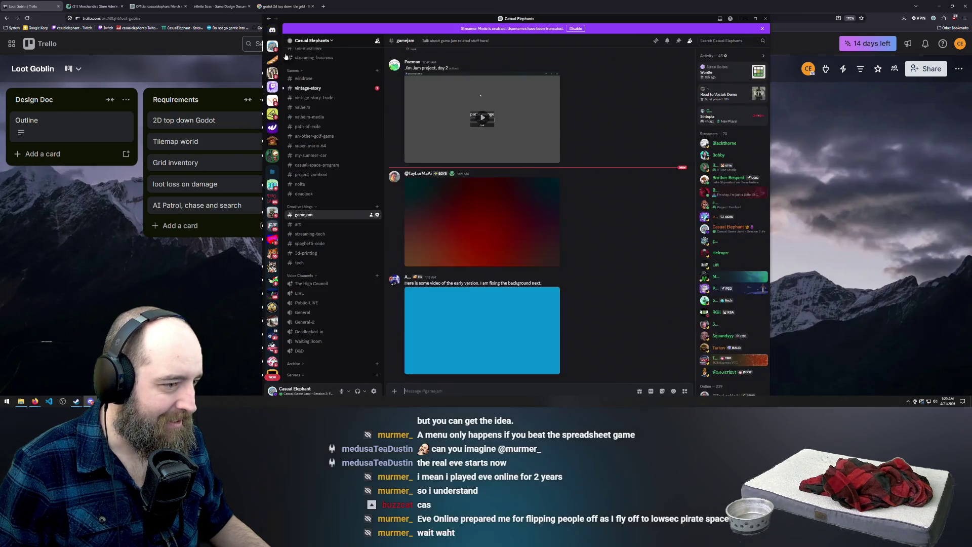
scroll(344, 211, "up", 5)
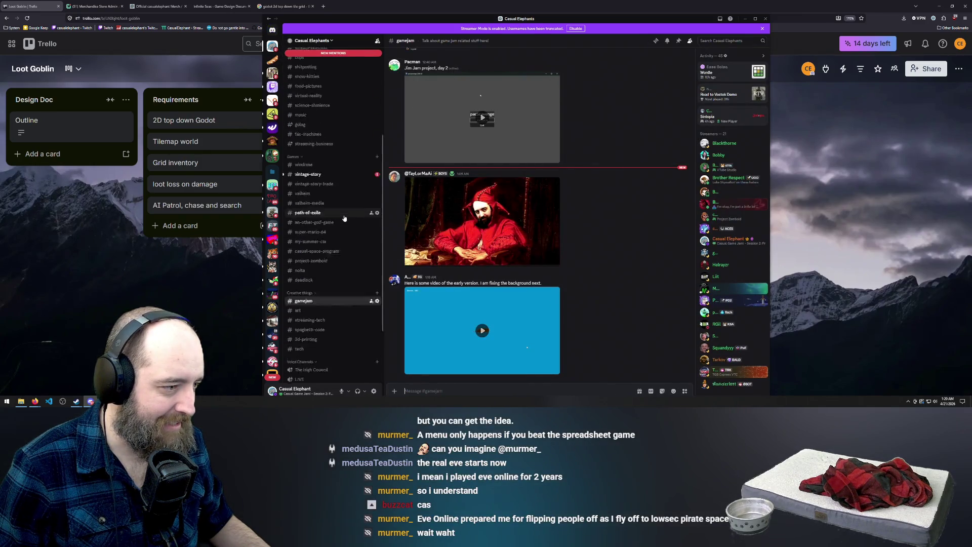
scroll(344, 211, "up", 2)
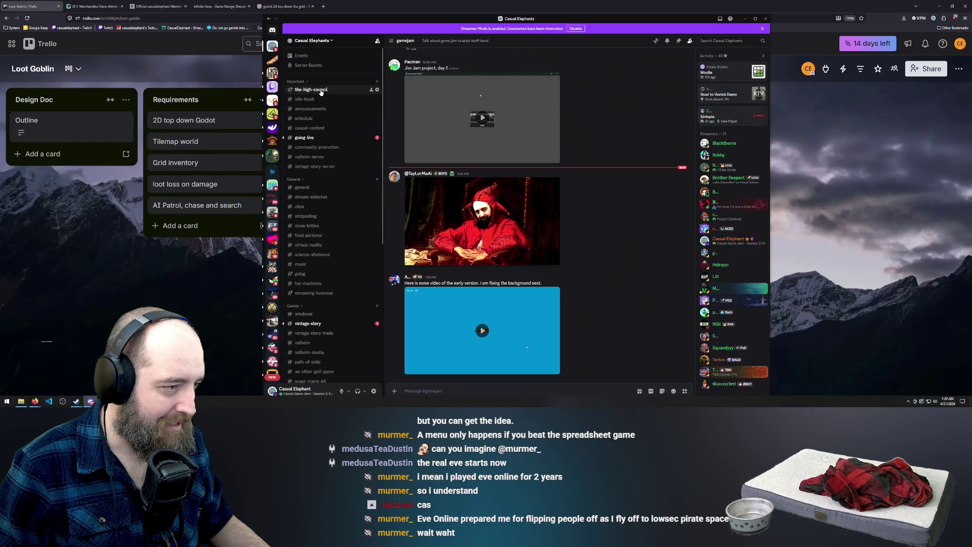
left_click(321, 189)
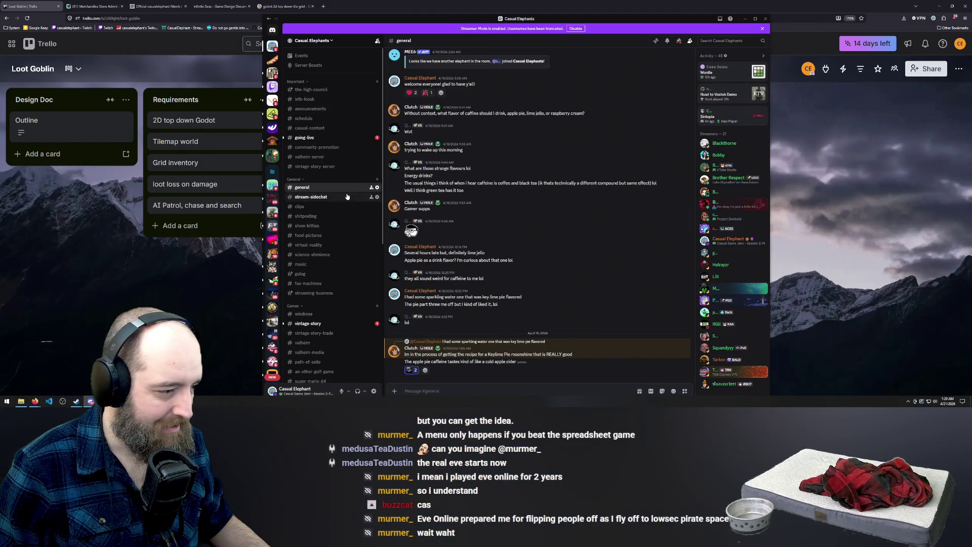
scroll(343, 223, "down", 3)
scroll(343, 223, "down", 2)
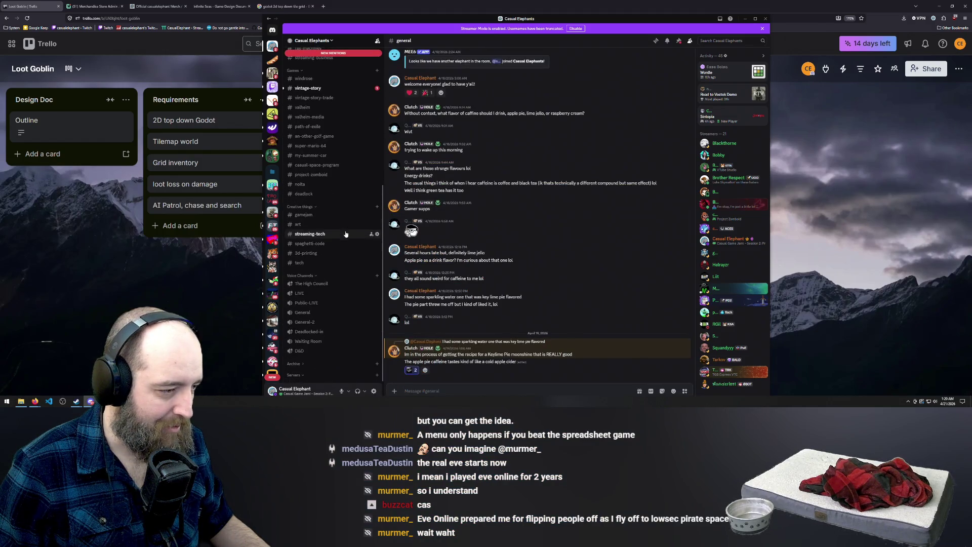
left_click(331, 215)
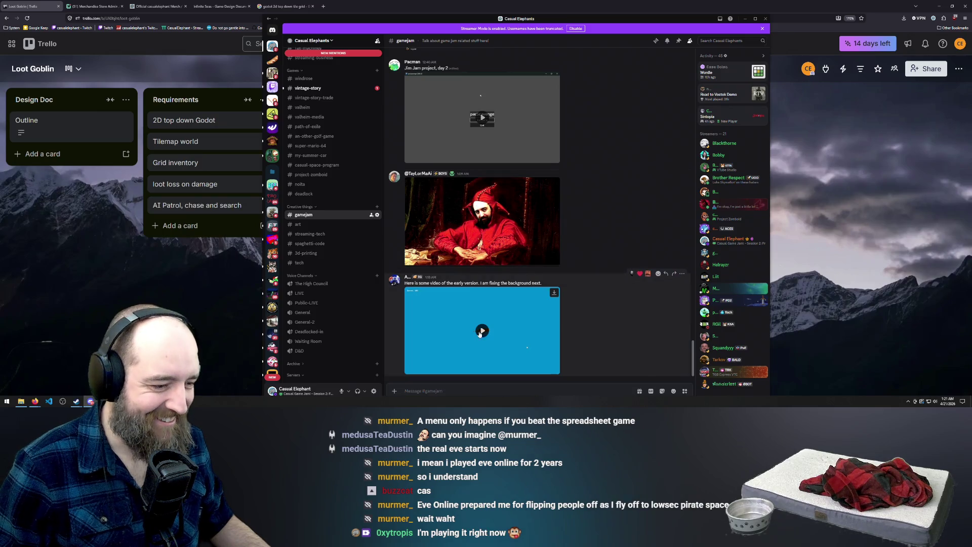
Step: Watch the posted boat game video fullscreen, then exit and bring Trello forward
left_click(481, 331)
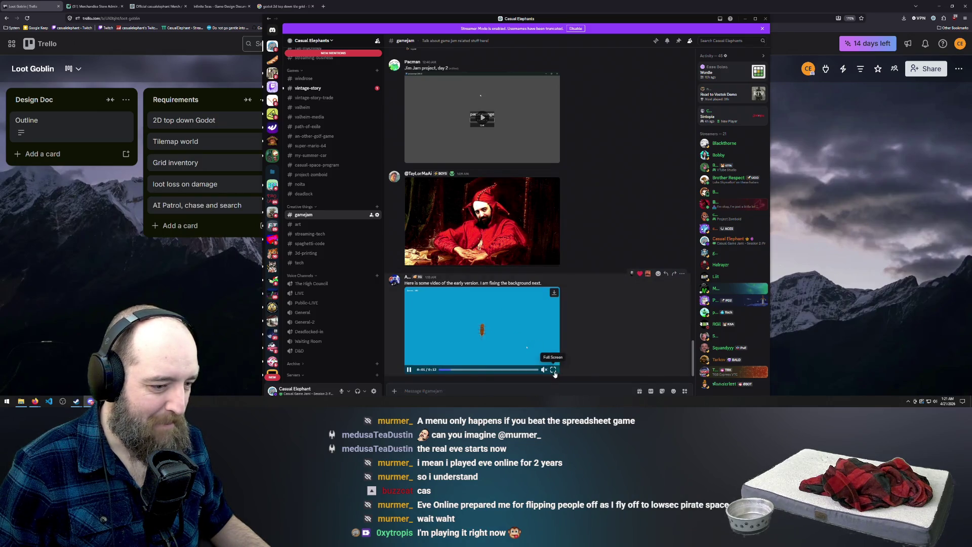
key("super+Up")
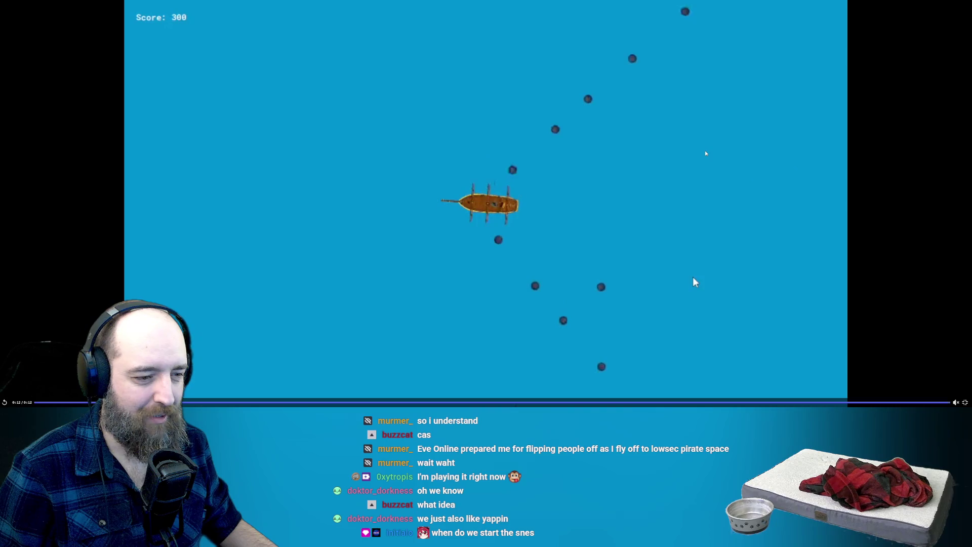
left_click(695, 282)
key("Escape")
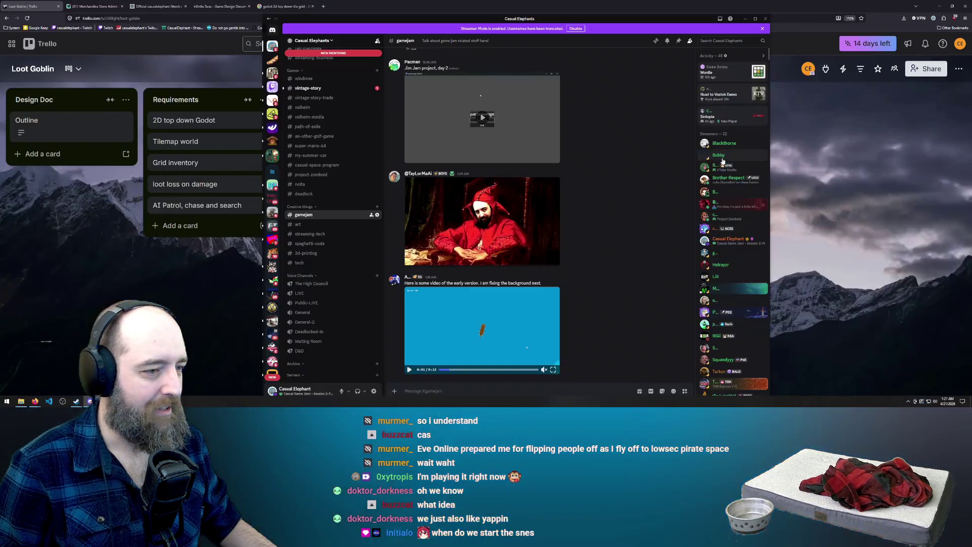
left_click(640, 12)
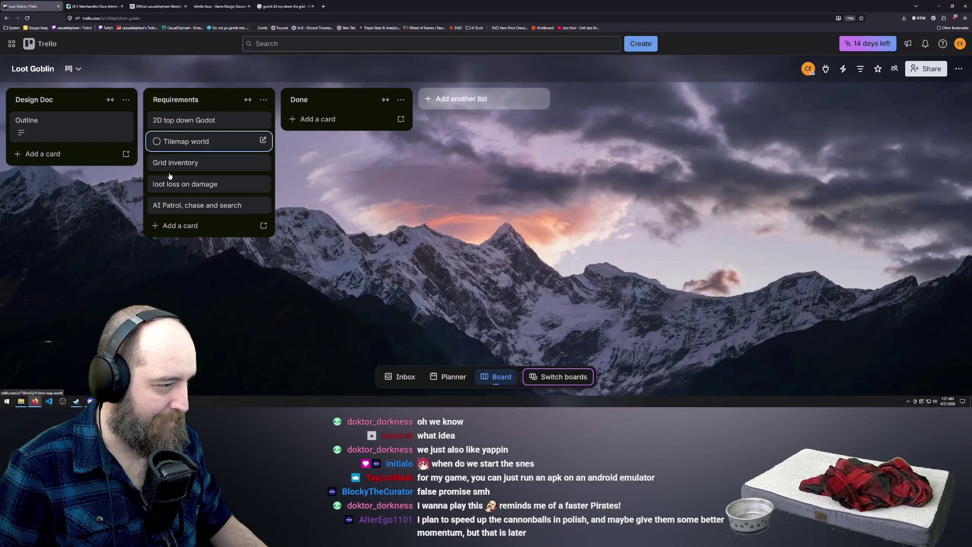
Step: Add a 'Character controls' card under Requirements, correcting the title typo
left_click(173, 226)
type("C")
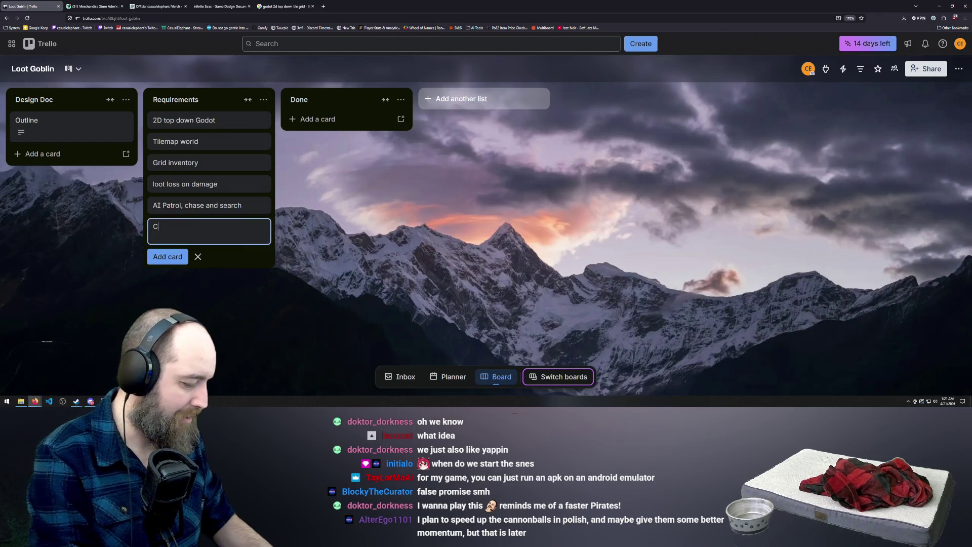
type("haracter contorl")
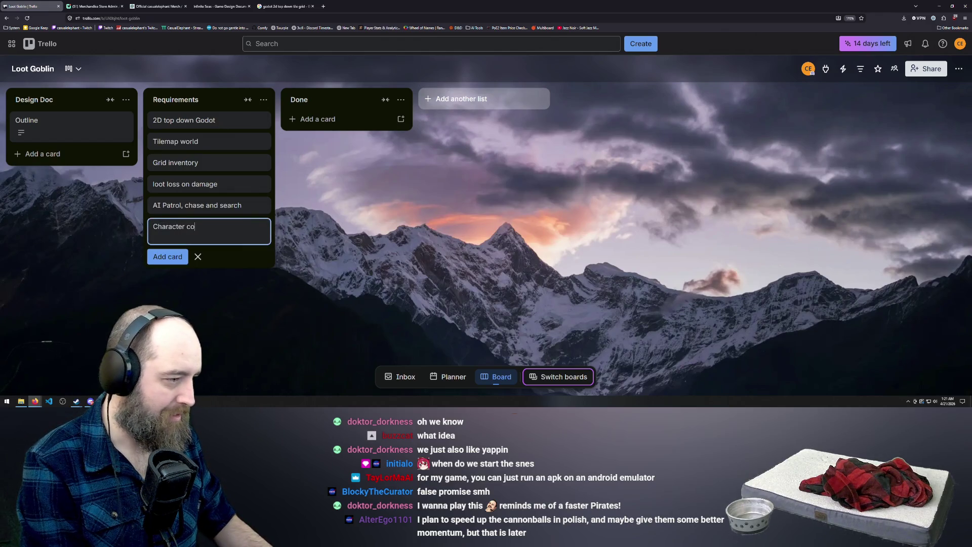
key("BackSpace")
key("BackSpace")
key("BackSpace")
type("oil")
type("s")
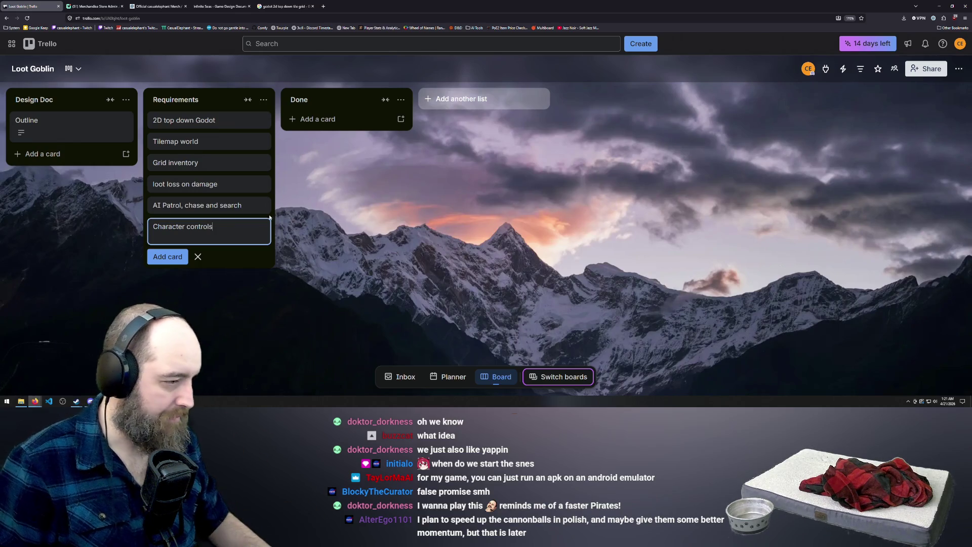
key("Return")
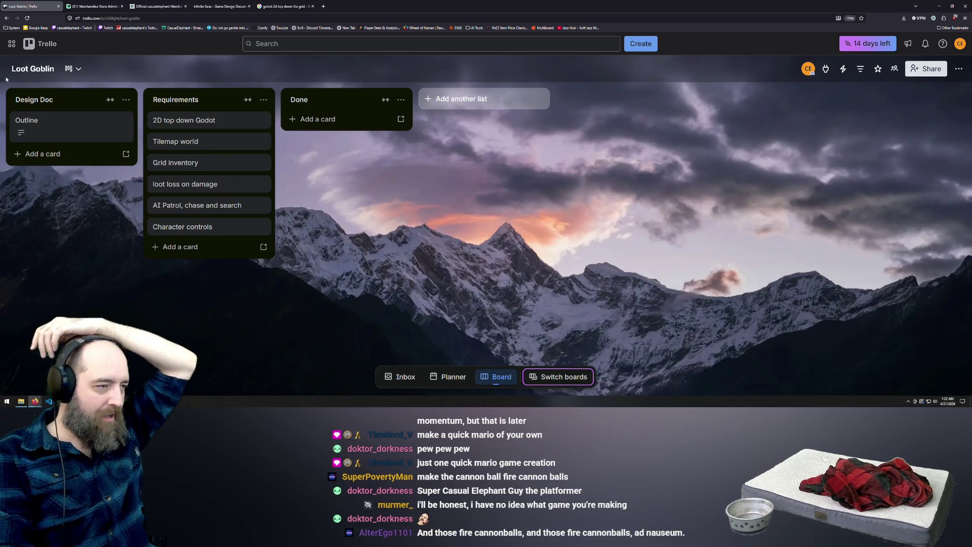
Step: Open the Outline card from Design Doc and begin editing its description
left_click(43, 127)
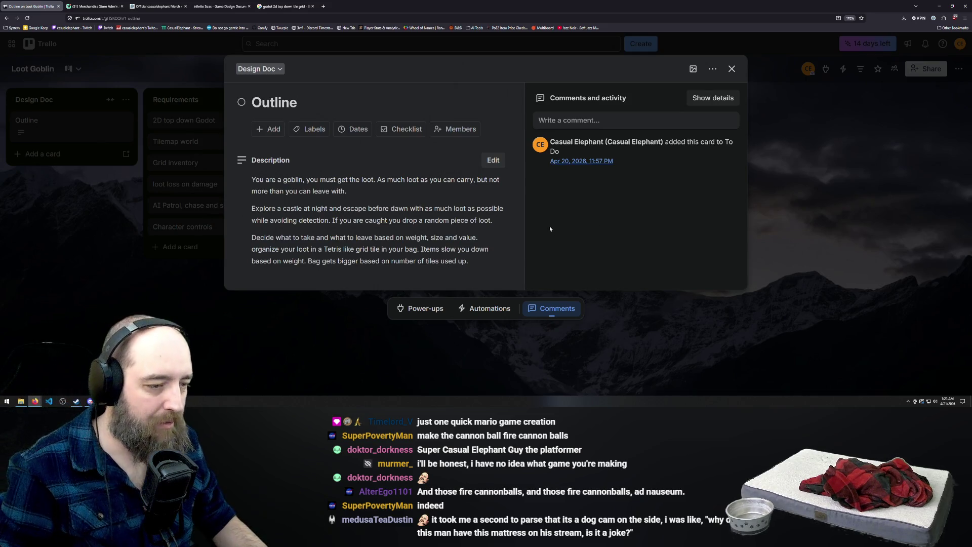
left_click(482, 223)
Step: Append 'and become lighter and more nimble accordingly.' to the second paragraph, save, and close the card
left_click(303, 266)
key("BackSpace")
type("am")
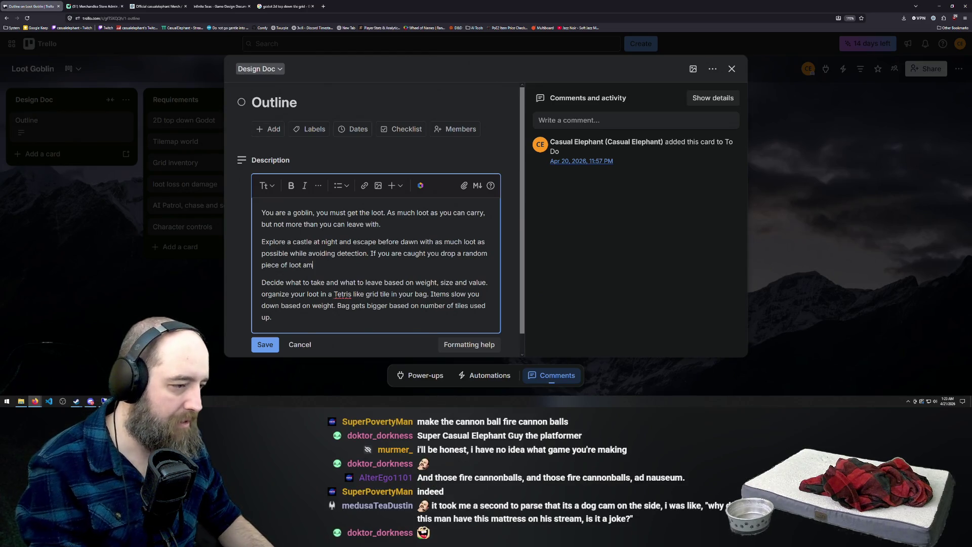
key("BackSpace")
type("nd become lighter")
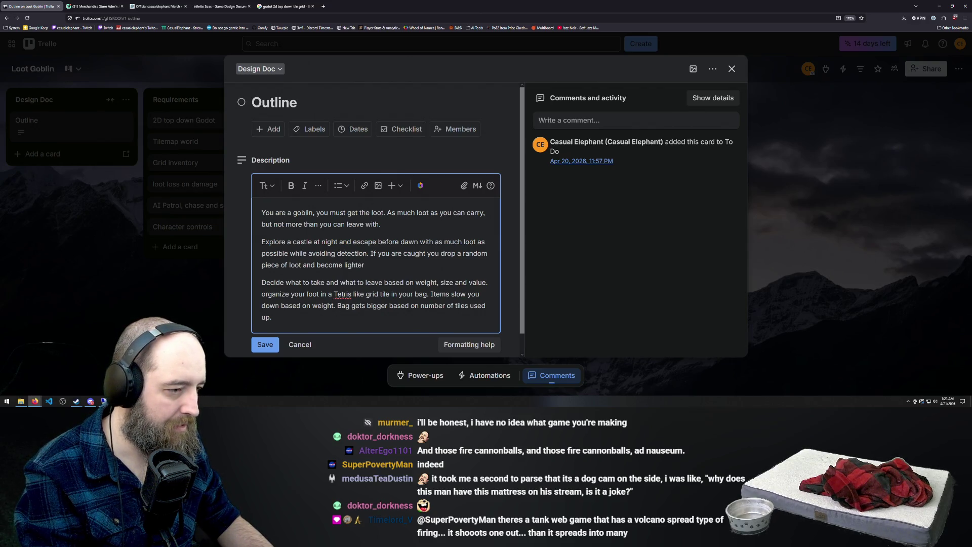
type(" and more ")
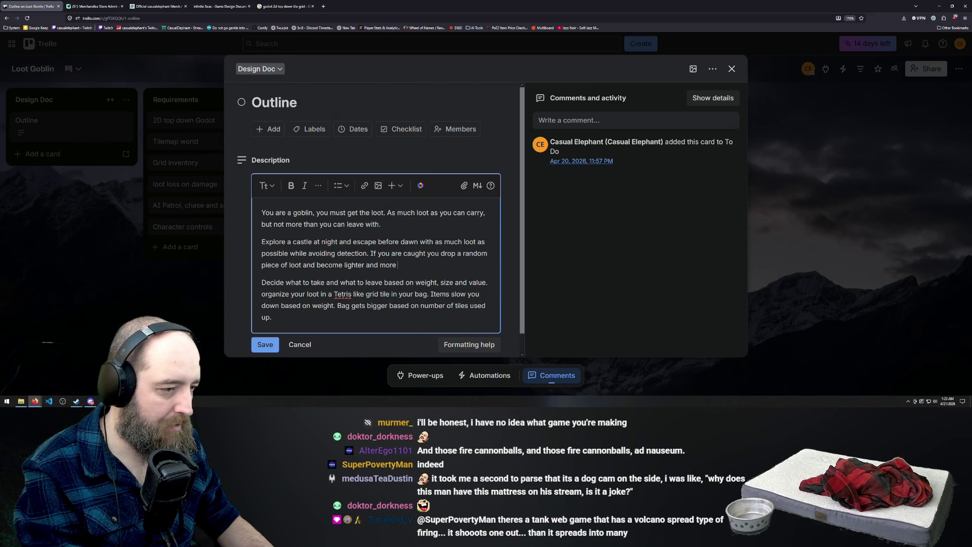
type("nimble accordingly./")
key("BackSpace")
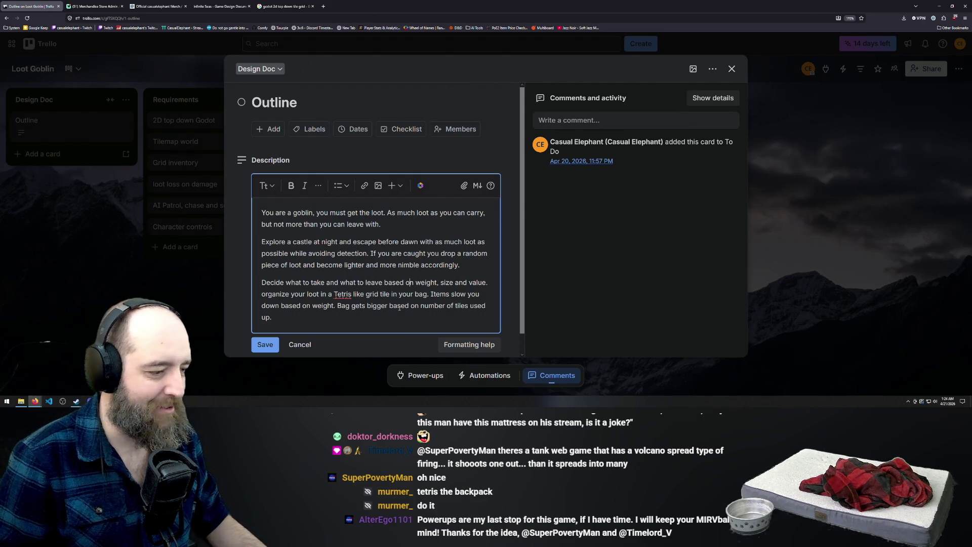
scroll(329, 318, "down", 1)
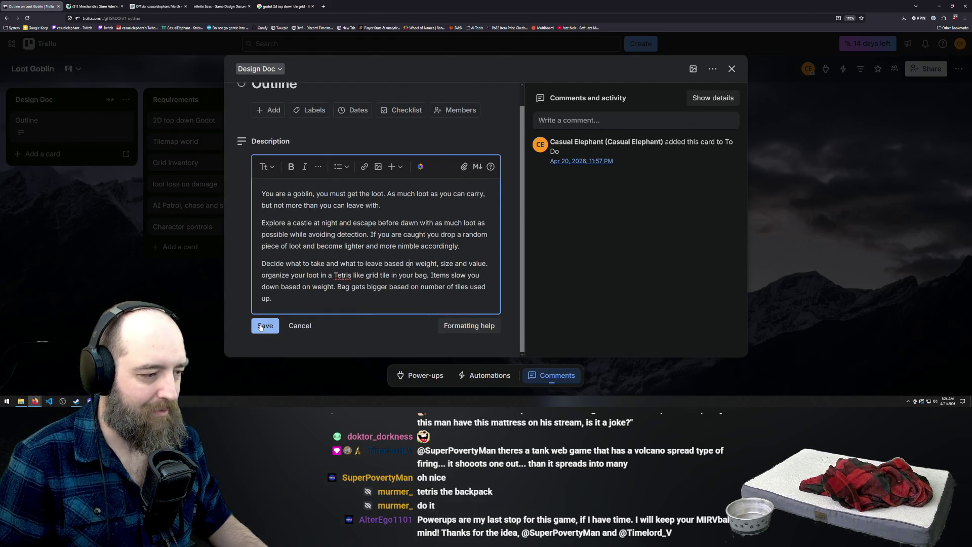
left_click(261, 326)
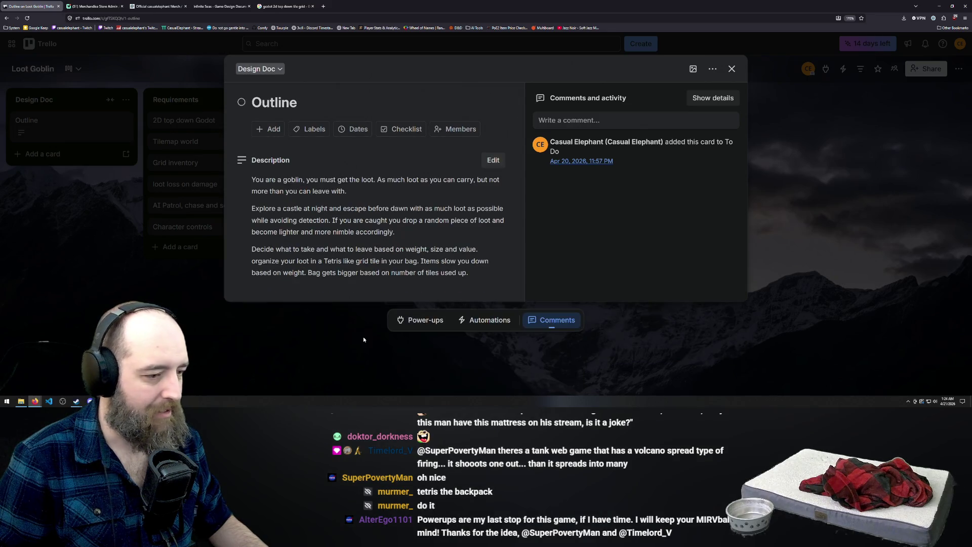
key("Escape")
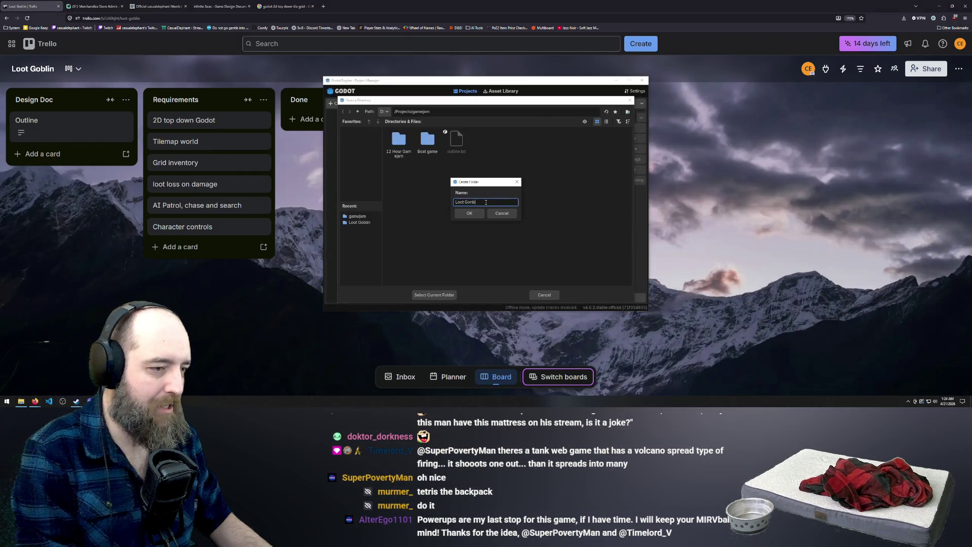
Step: Correct the folder name to 'Loot Goblin alpha', create it, then open Trello's Grid inventory card
key("BackSpace")
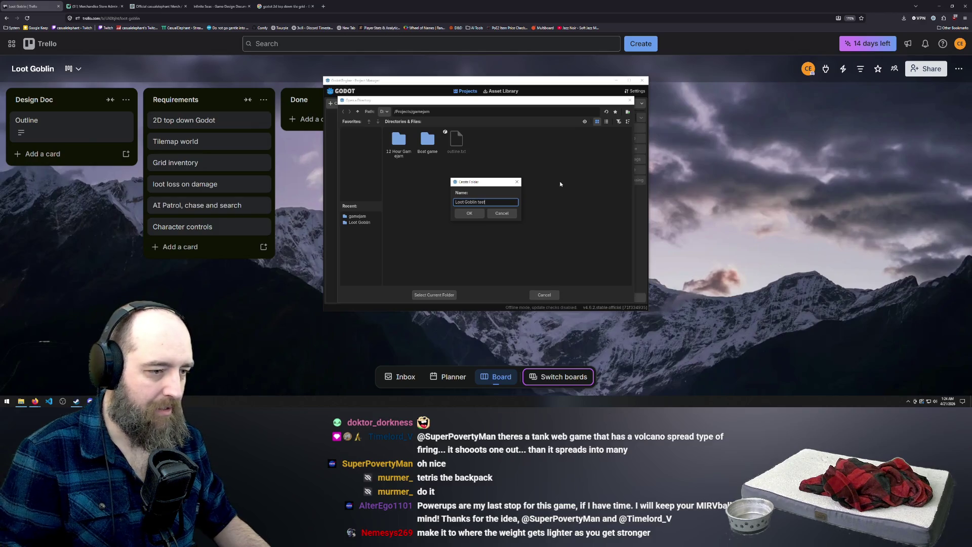
type("alpha")
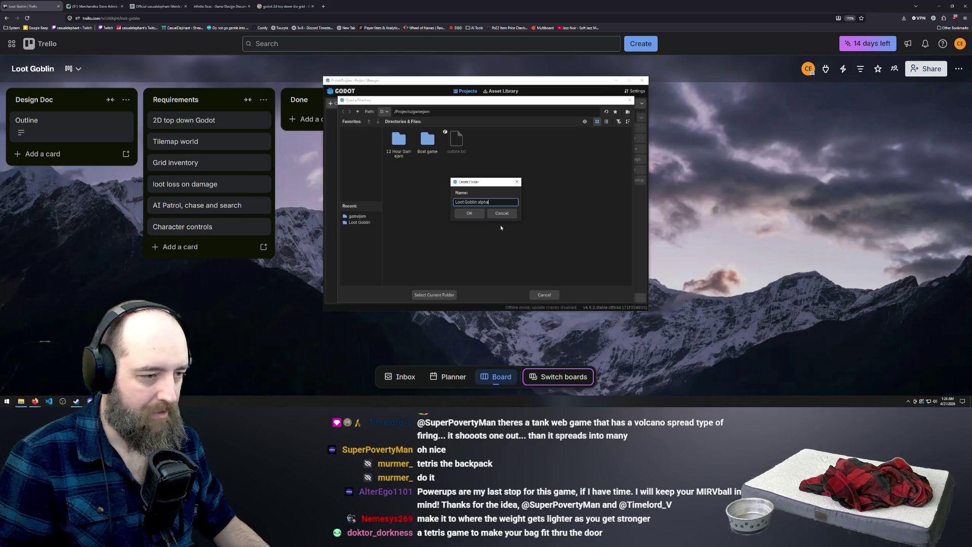
left_click(483, 214)
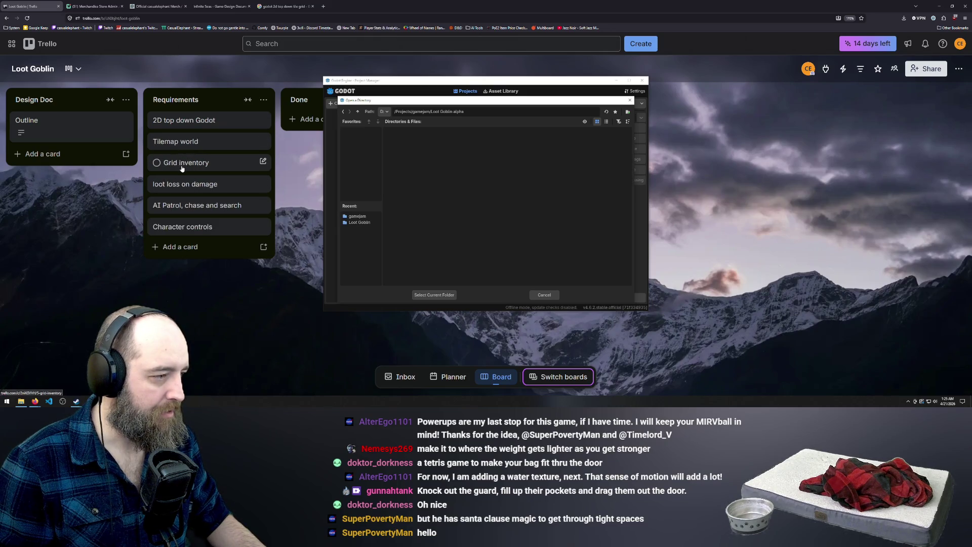
left_click(224, 166)
Step: Rename the Trello card to 'Grid inventory system'
left_click(365, 101)
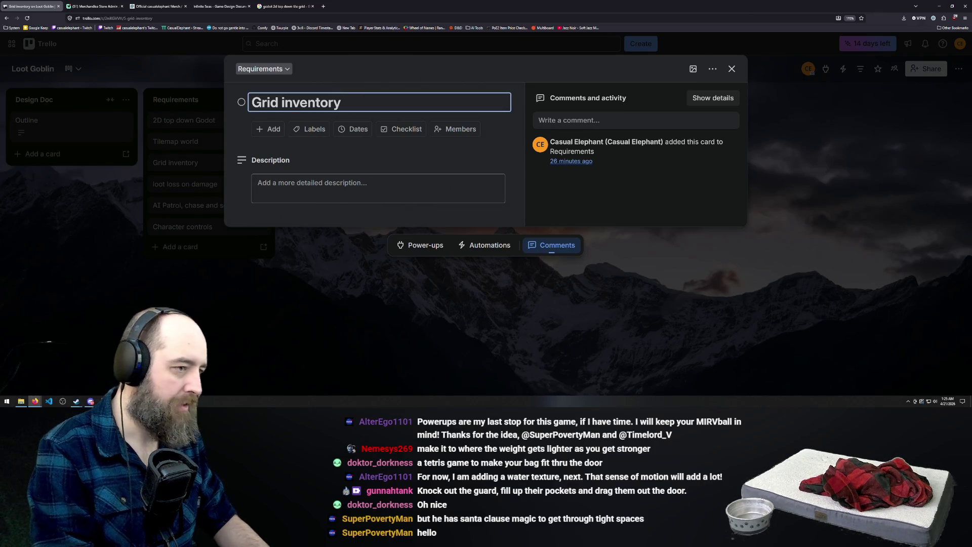
type("system")
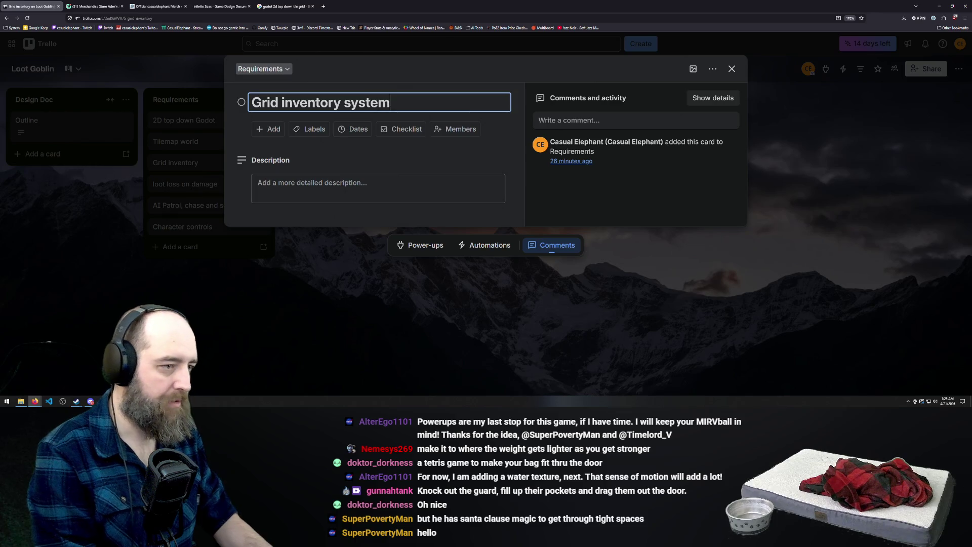
key("Return")
Step: Close the card and bring the Godot Project Manager back to the front
left_click(268, 288)
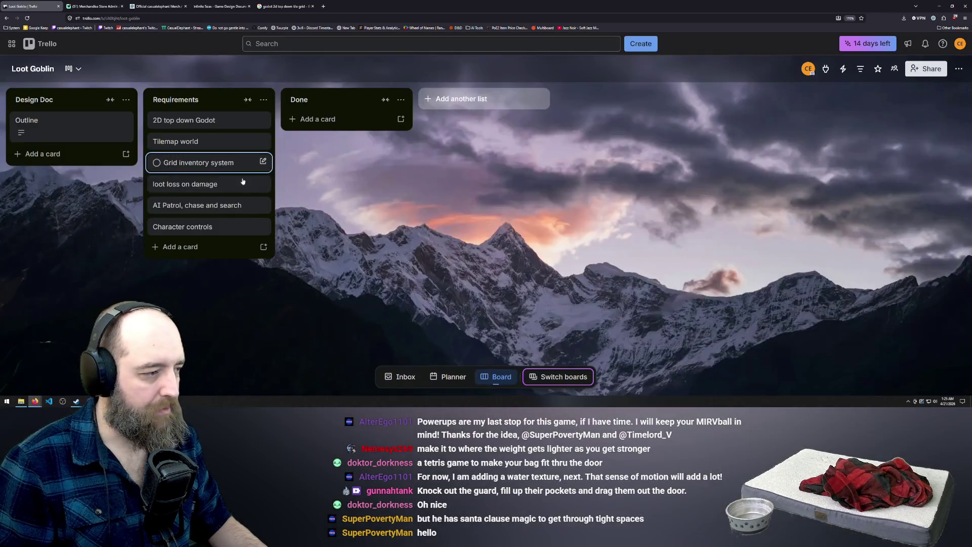
left_click(203, 162)
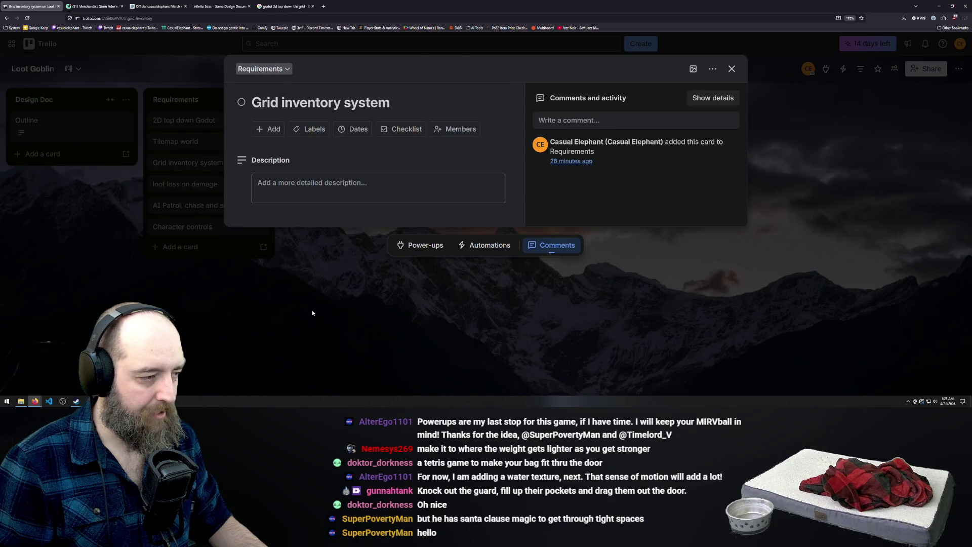
left_click(312, 311)
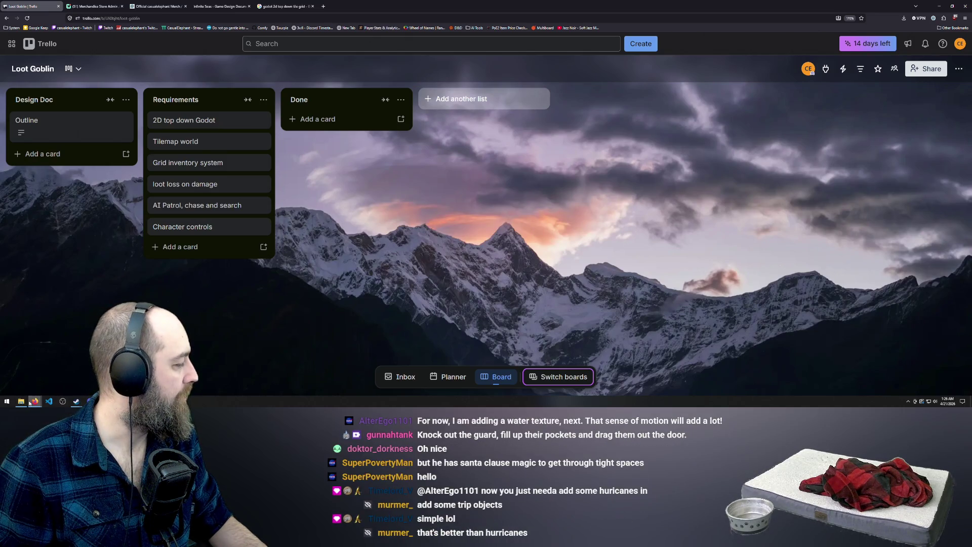
mouse_move(29, 404)
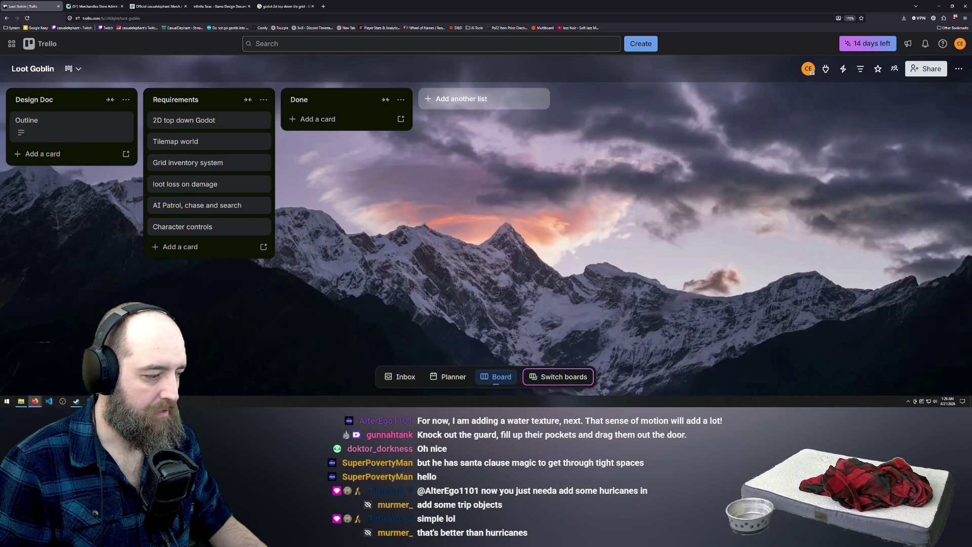
left_click(90, 401)
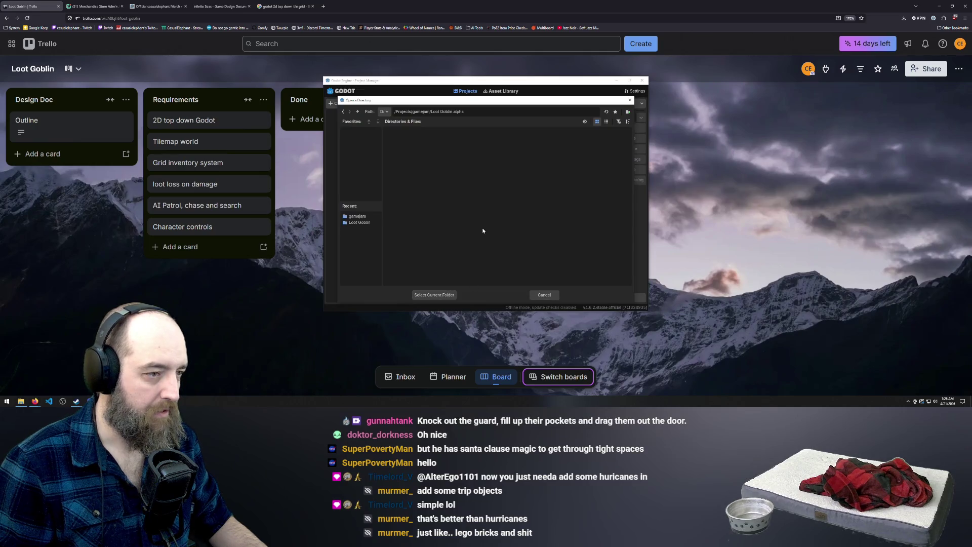
Step: Create the project in the current folder and start a 2D scene with a Node2D root
left_click(445, 295)
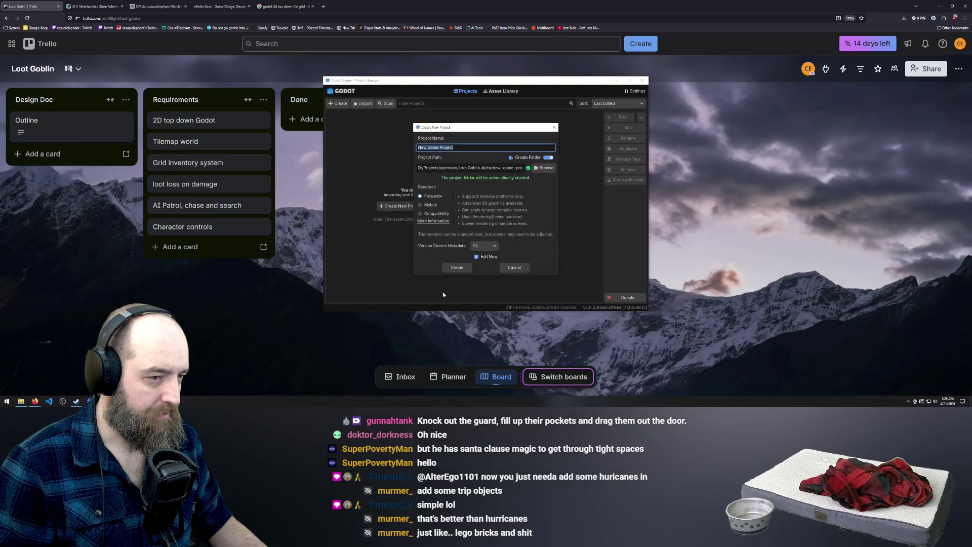
left_click(457, 267)
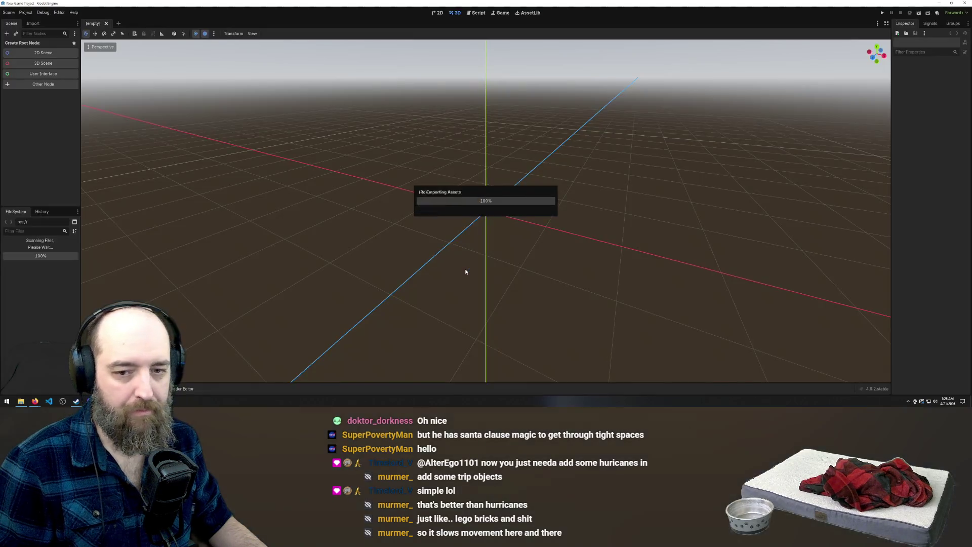
left_click(437, 14)
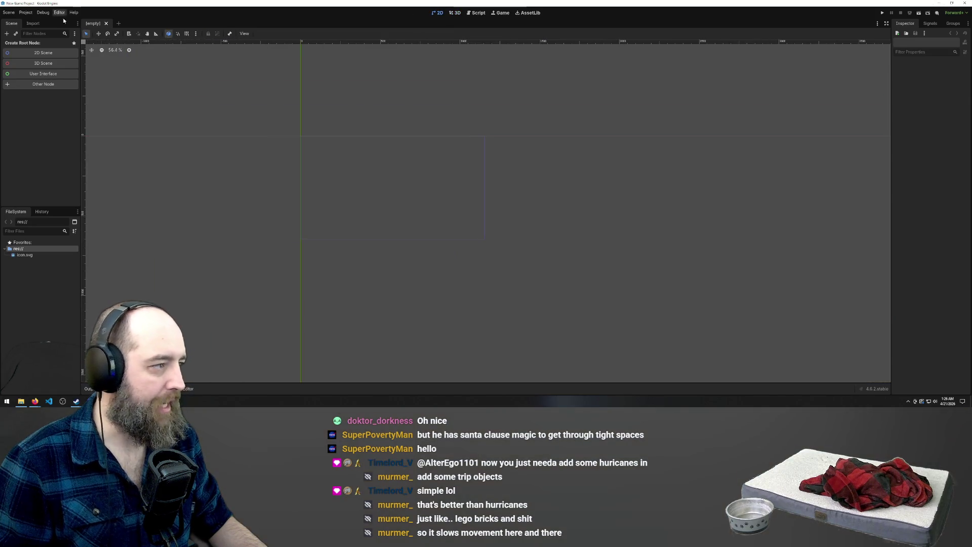
scroll(168, 134, "up", 1)
scroll(266, 120, "up", 4)
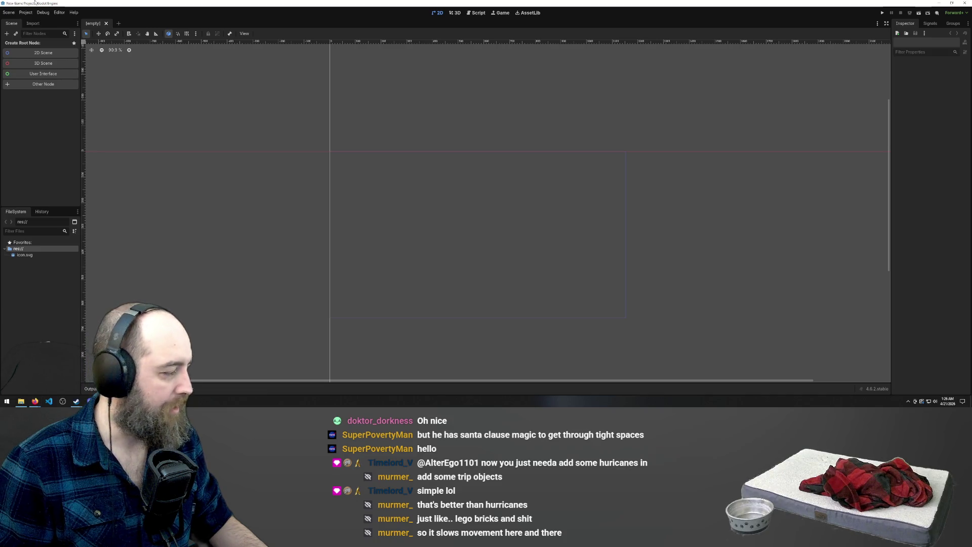
left_click(50, 54)
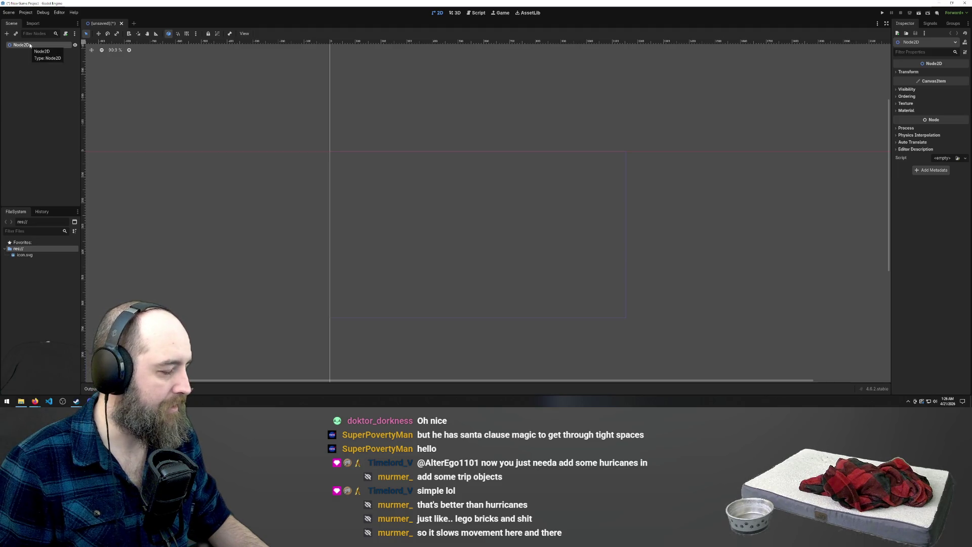
Step: Save the new scene as main.tscn
right_click(110, 25)
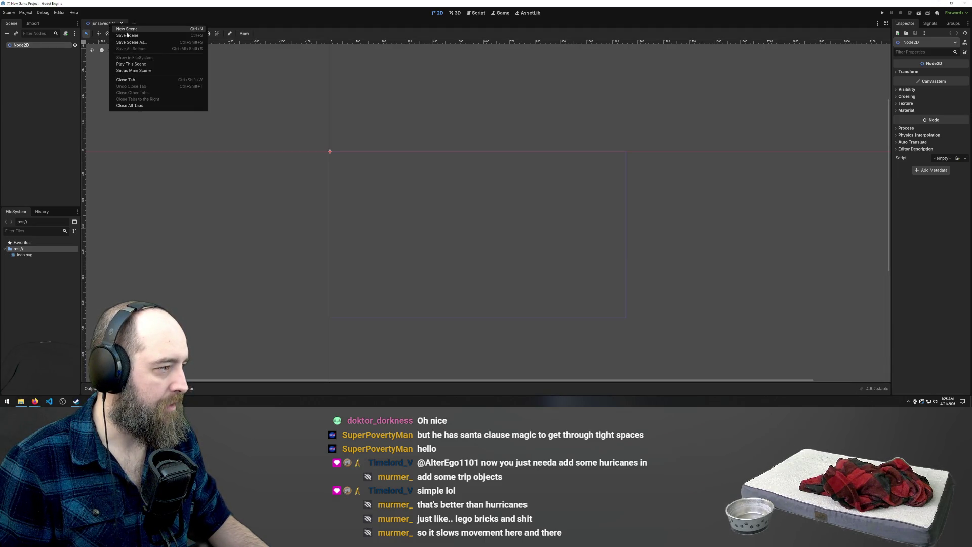
left_click(127, 35)
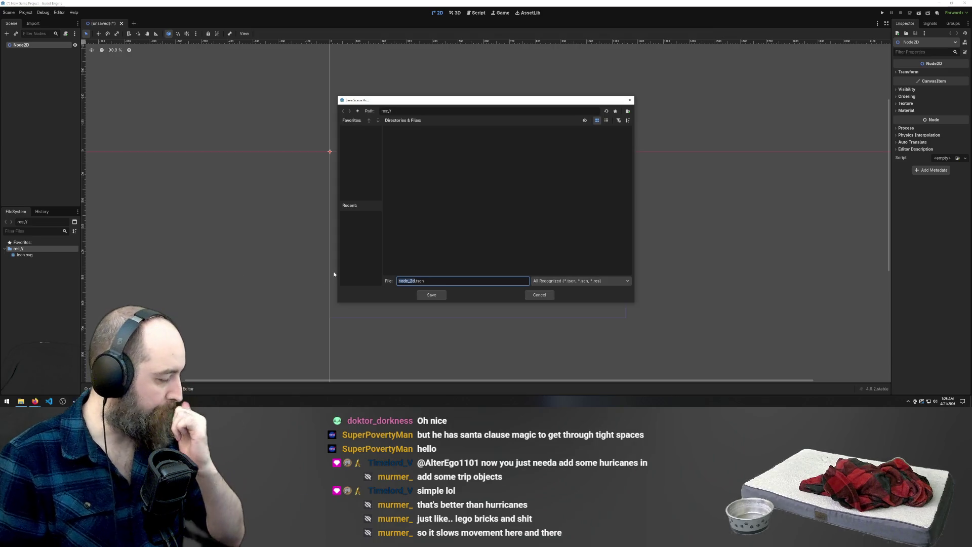
type("main")
key("Return")
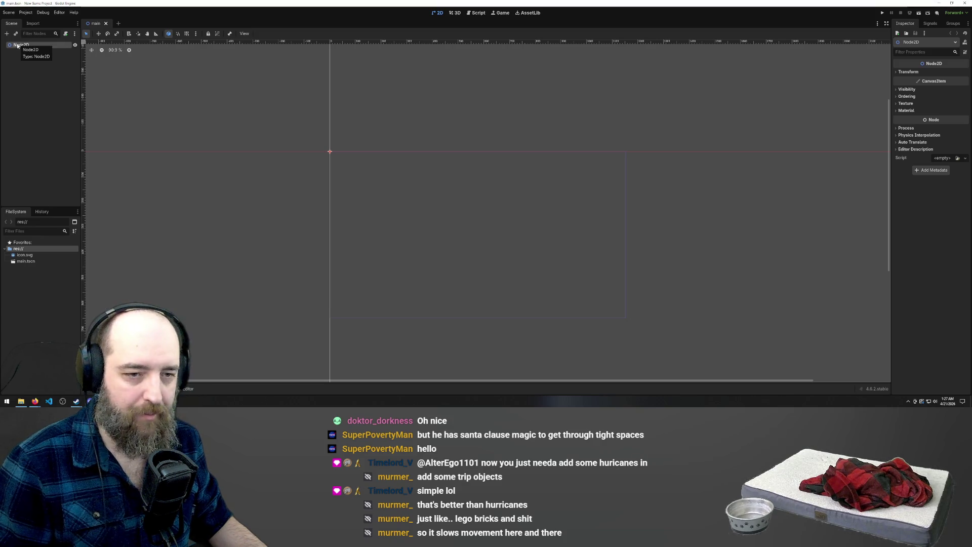
right_click(23, 46)
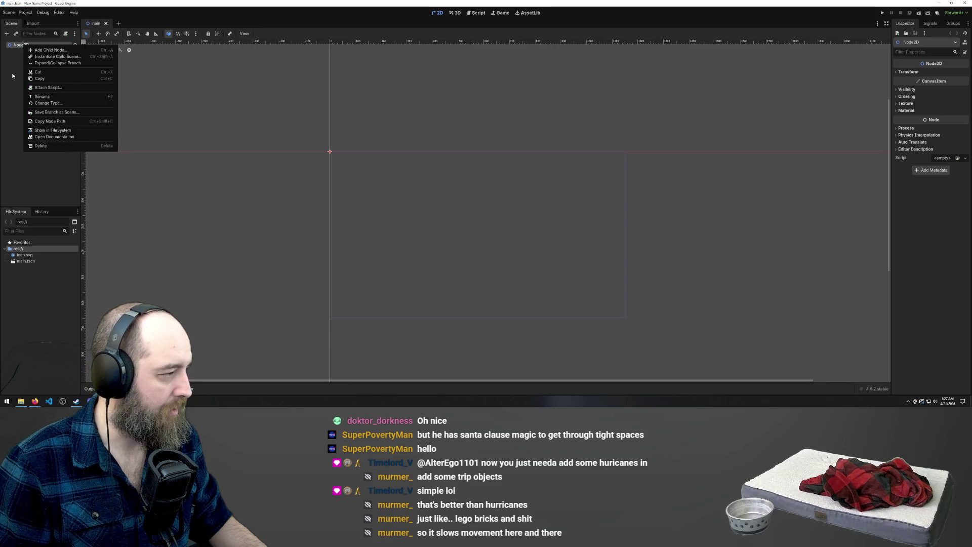
left_click(21, 67)
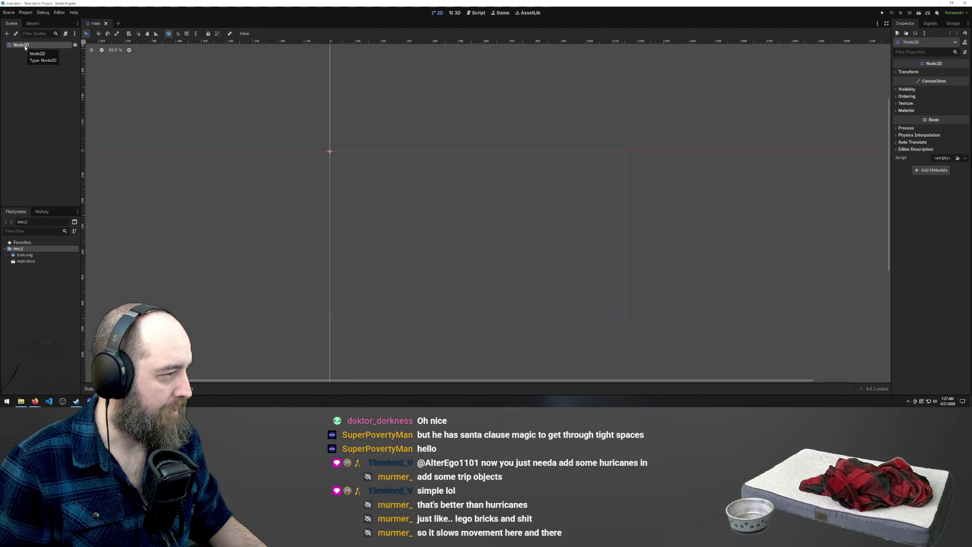
left_click(39, 74)
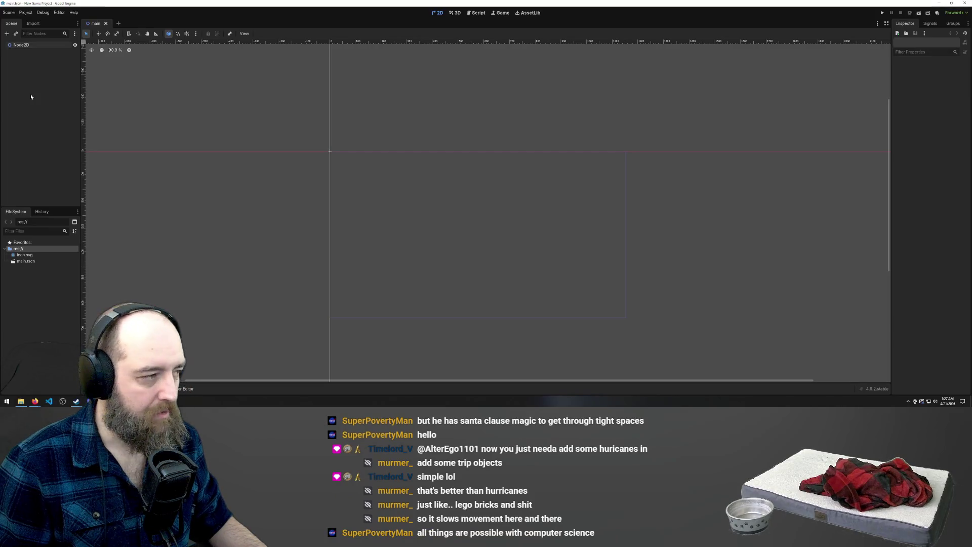
left_click(21, 46)
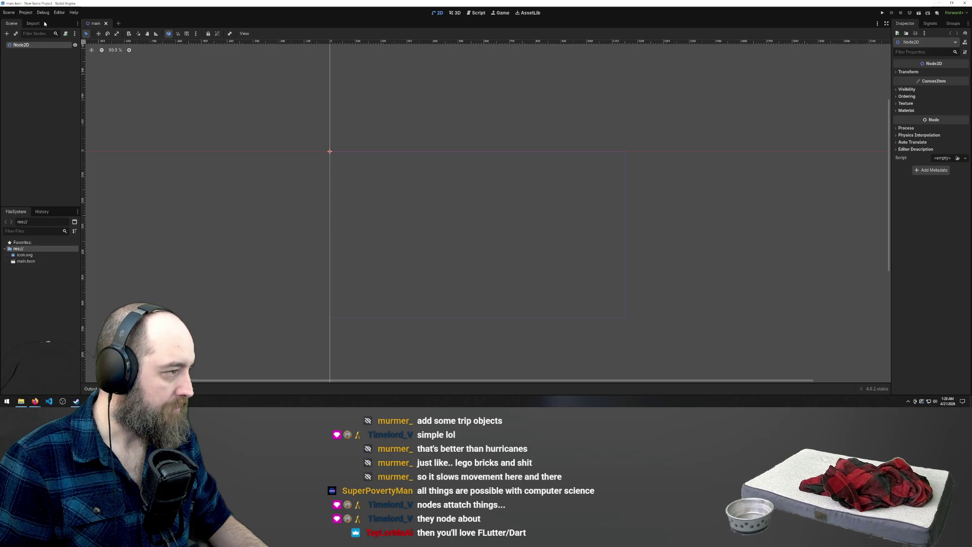
right_click(37, 45)
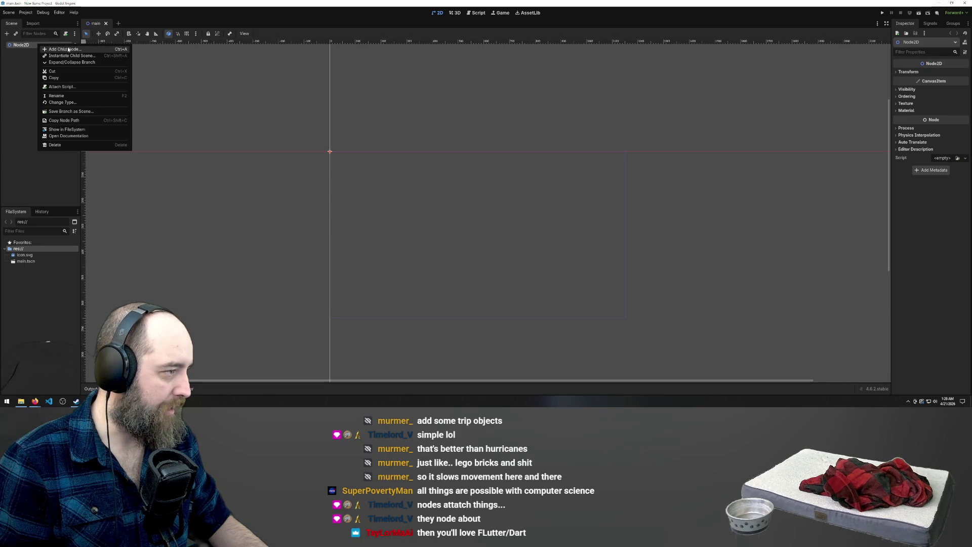
key("Escape")
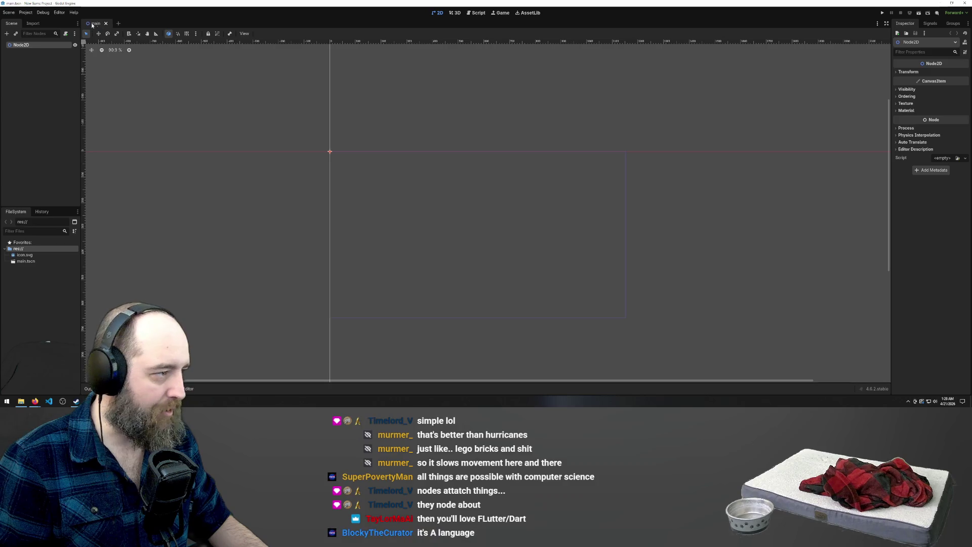
right_click(27, 46)
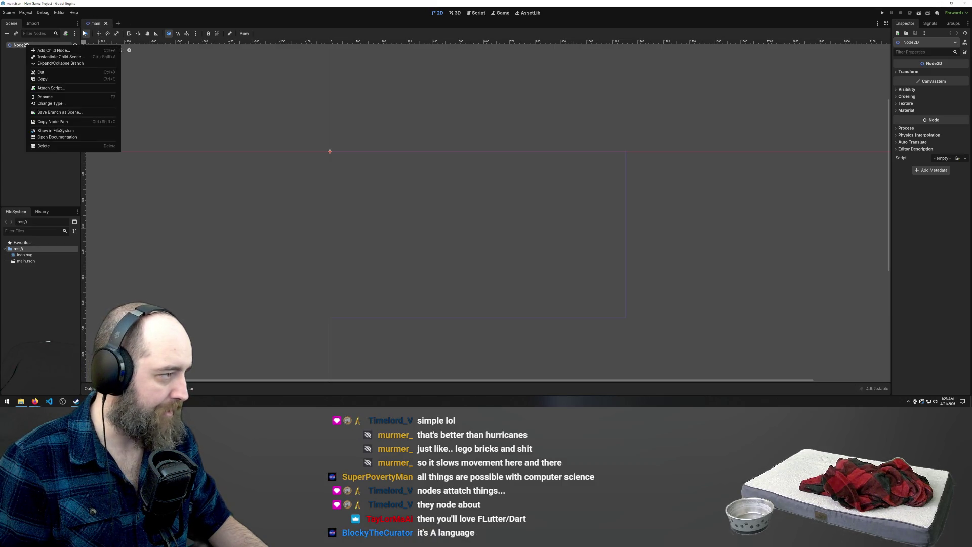
left_click(97, 22)
right_click(95, 25)
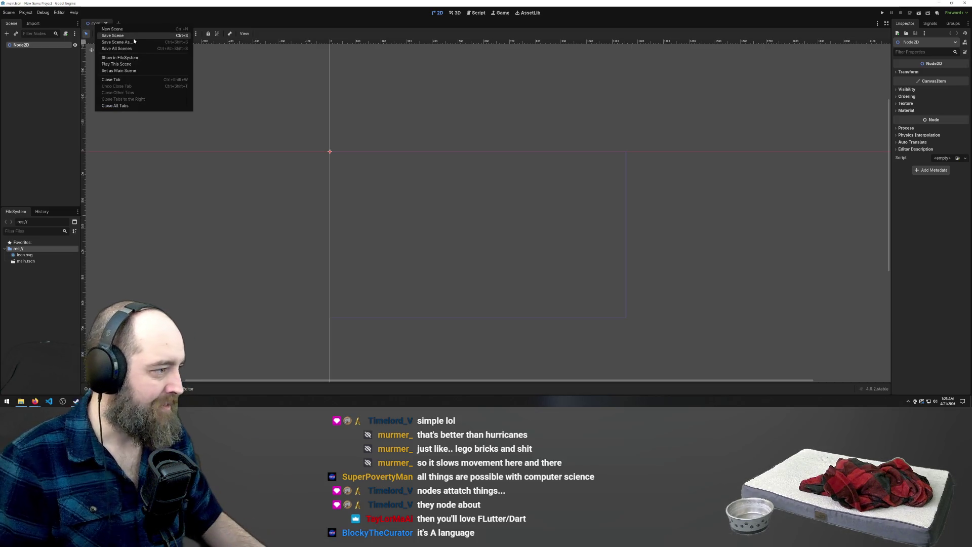
Step: Save the scene as main-scene.tscn, deleting the old main.tscn file
left_click(135, 42)
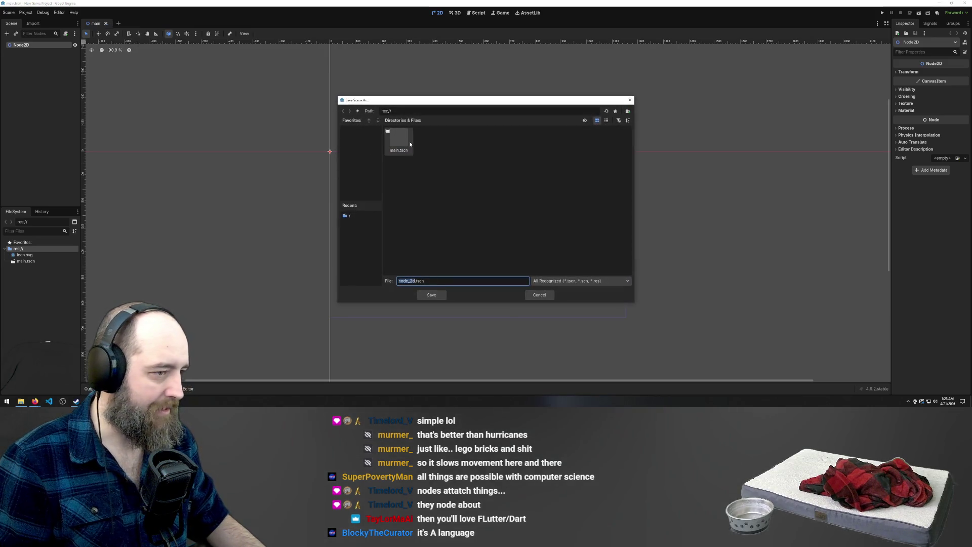
key("Delete")
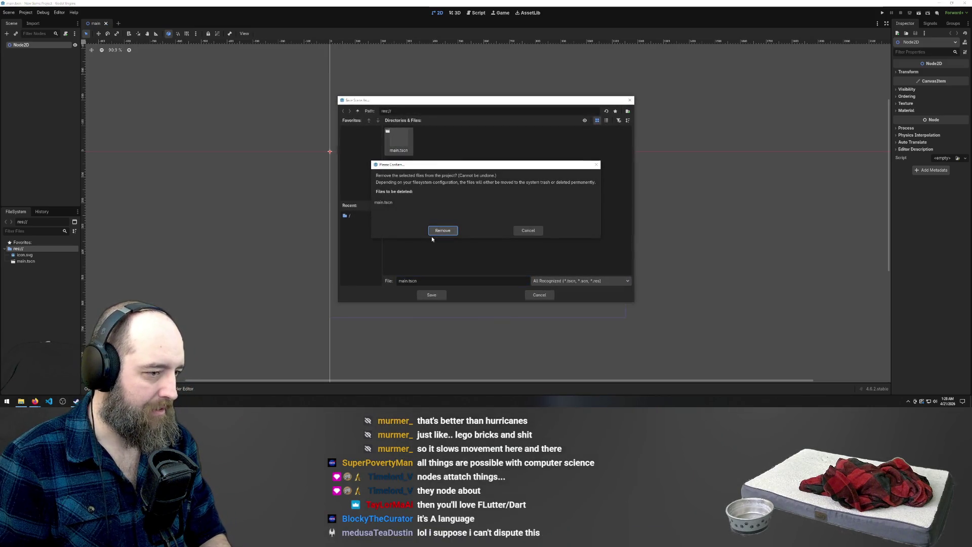
left_click(435, 230)
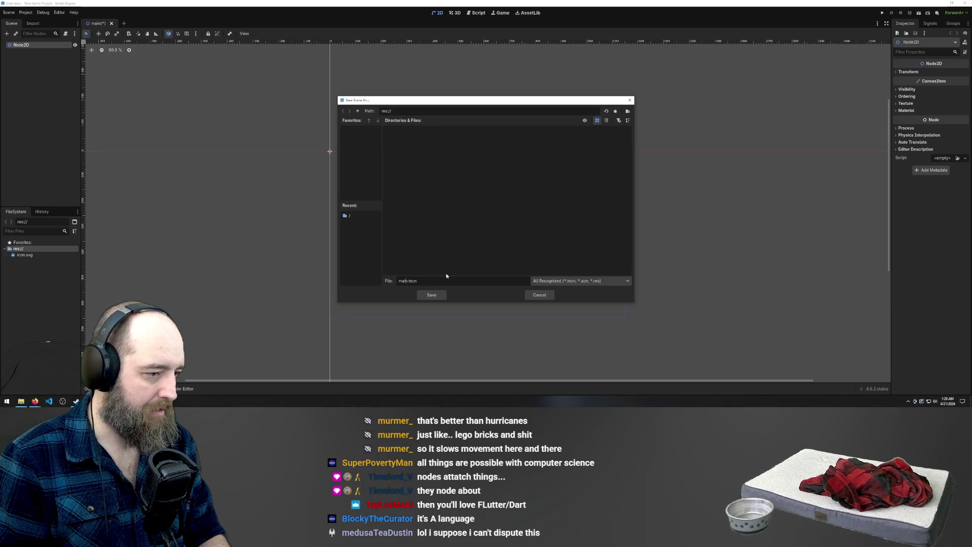
type("-sce")
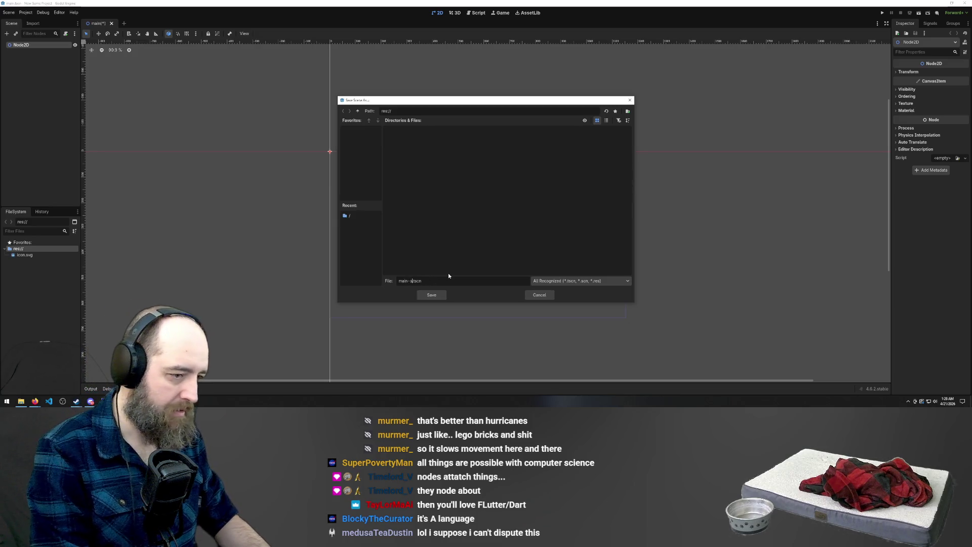
type("ne")
key("Return")
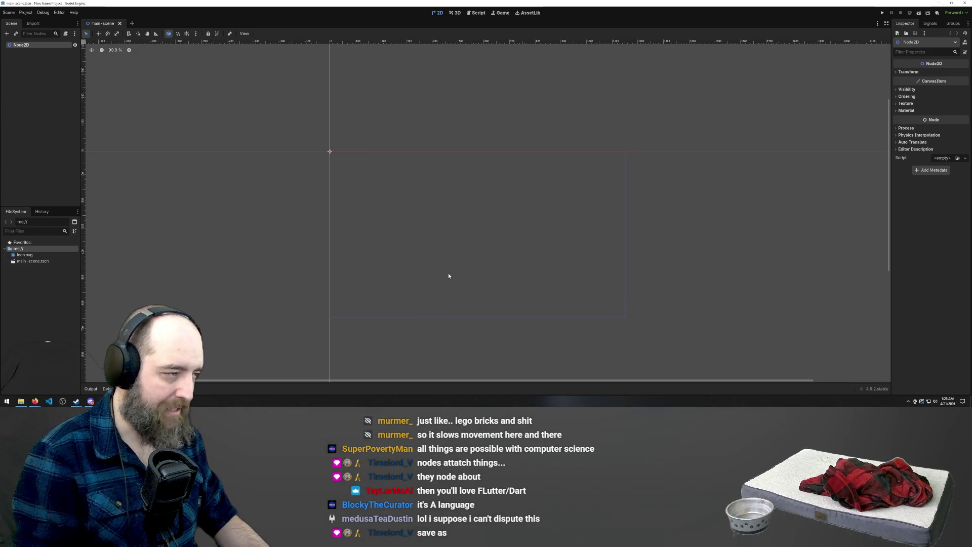
left_click(26, 64)
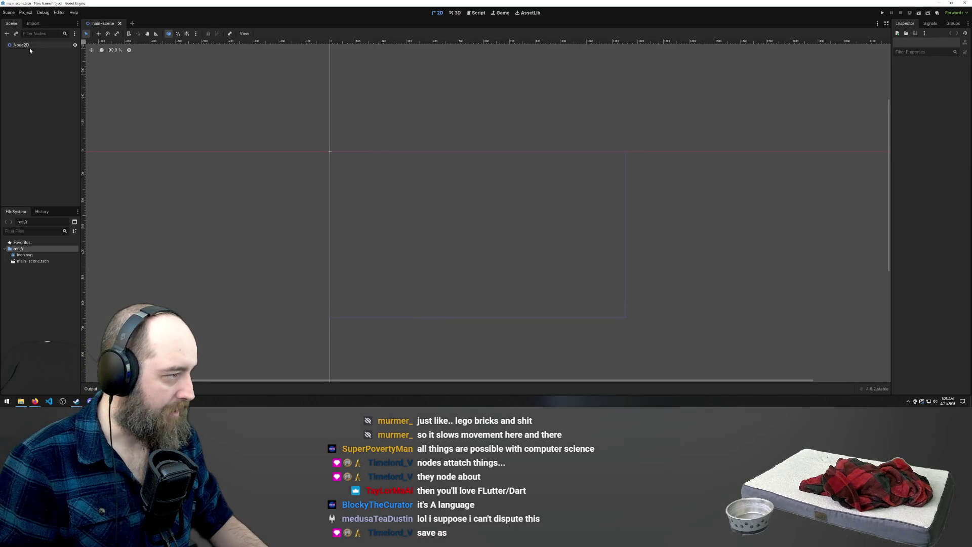
Step: Add a CharacterBody2D child under the Node2D root, found by searching 'charac'
left_click(31, 45)
left_click(175, 117)
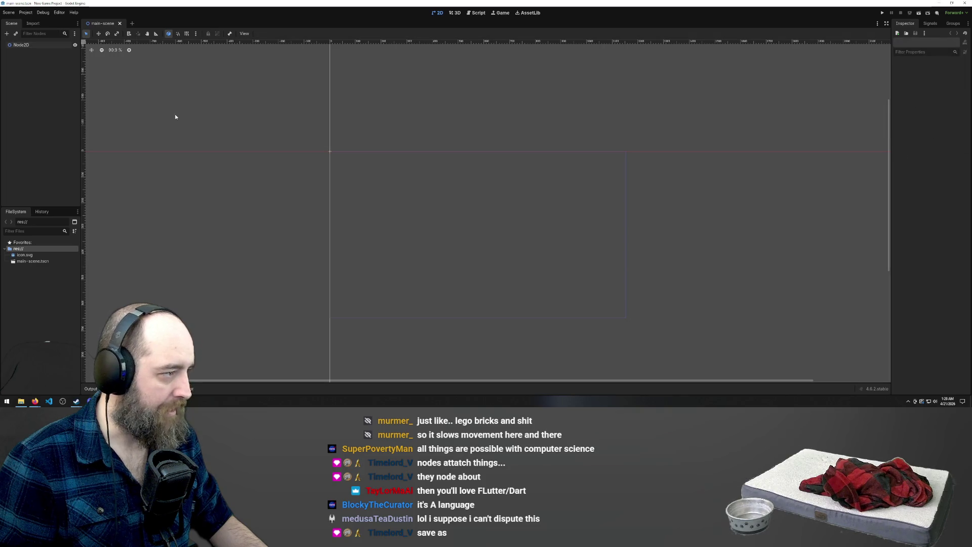
right_click(44, 47)
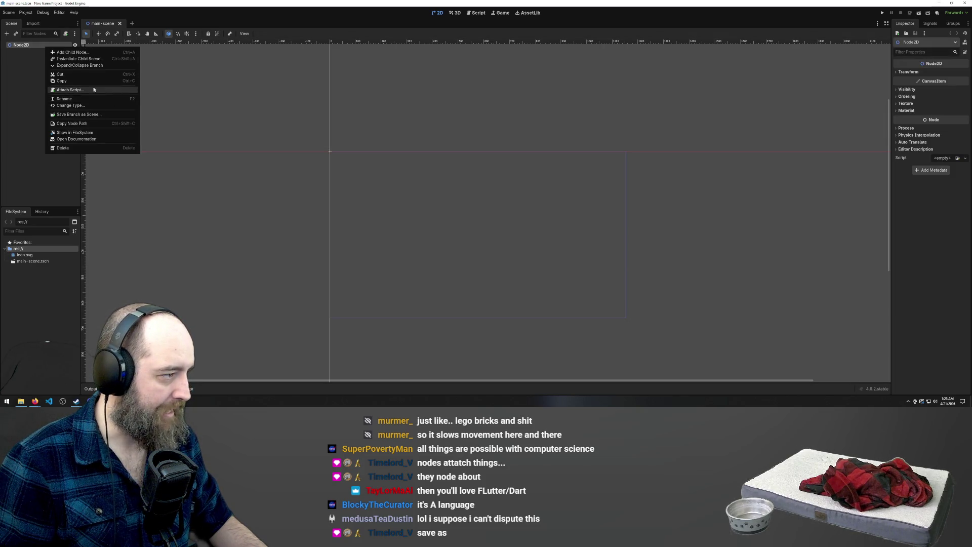
left_click(71, 52)
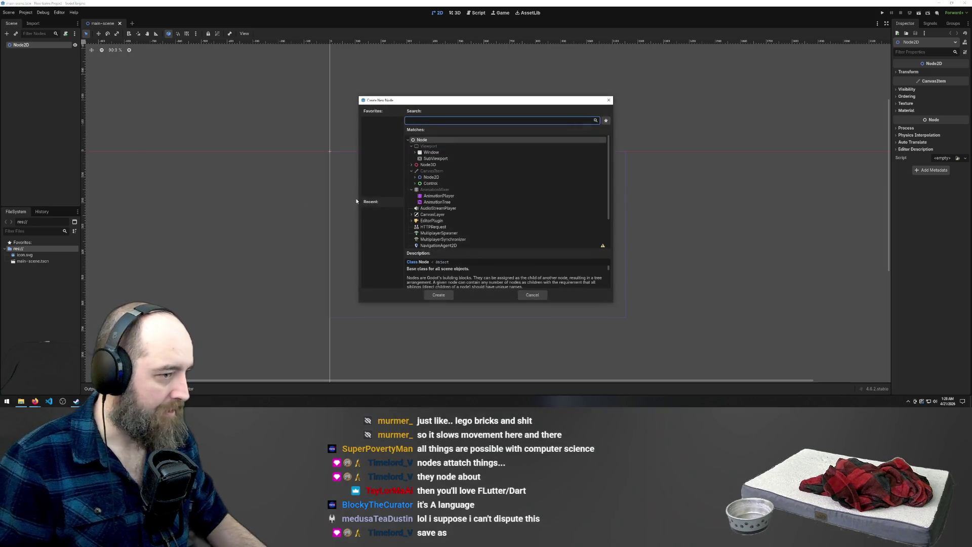
type("charad")
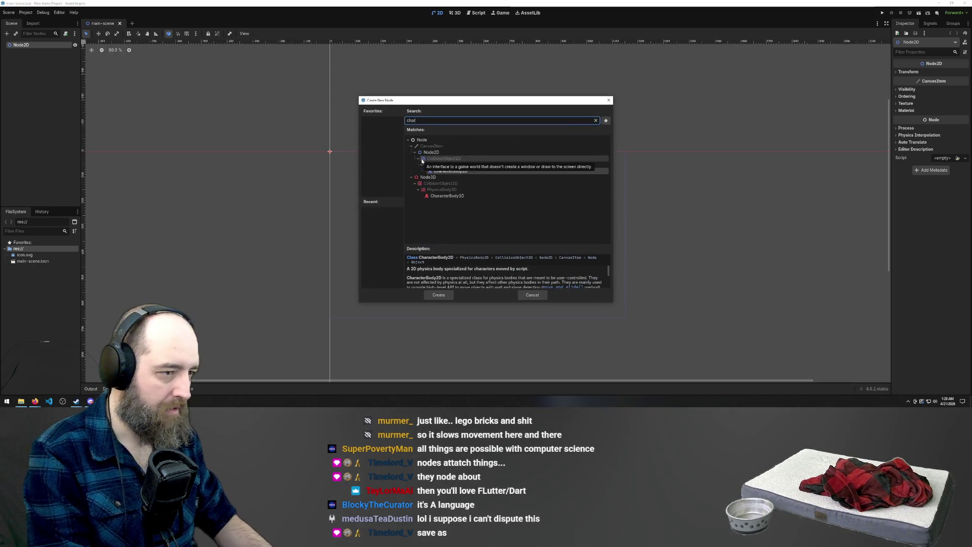
key("BackSpace")
type("c")
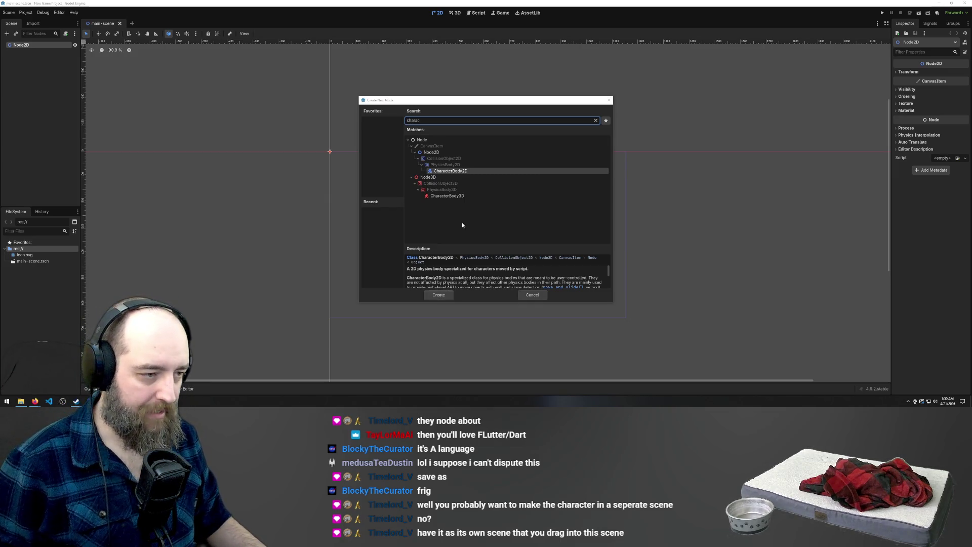
left_click(439, 295)
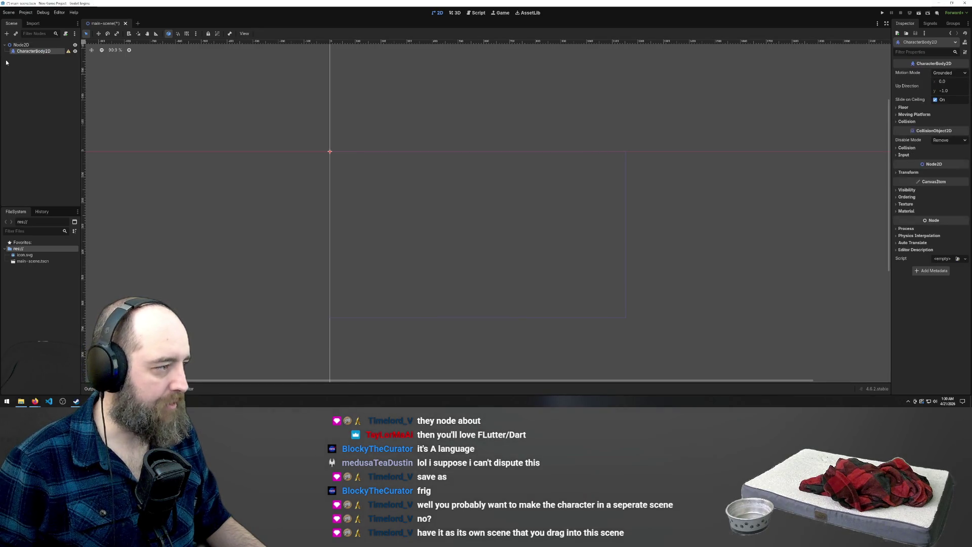
Step: Add a Sprite2D child under CharacterBody2D, found by searching 'sprite'
mouse_move(68, 52)
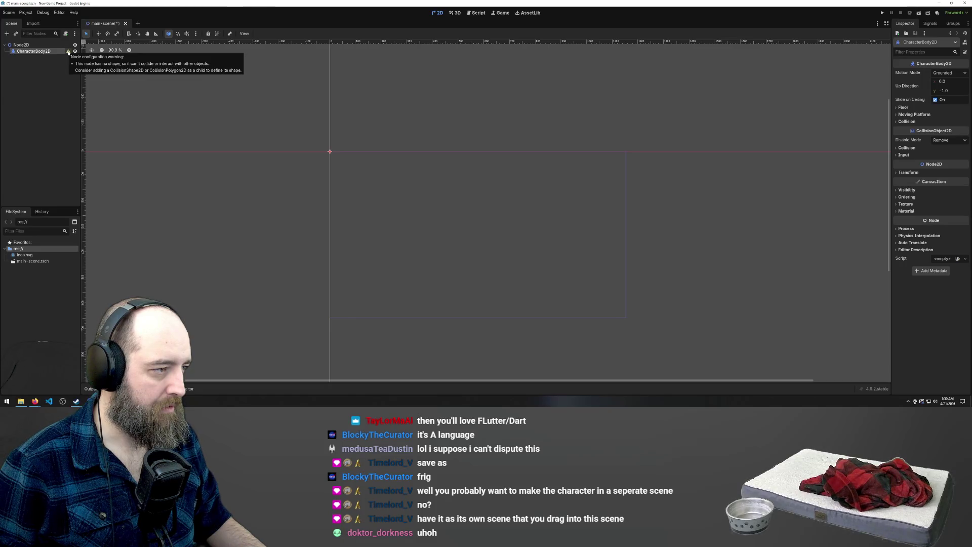
right_click(45, 53)
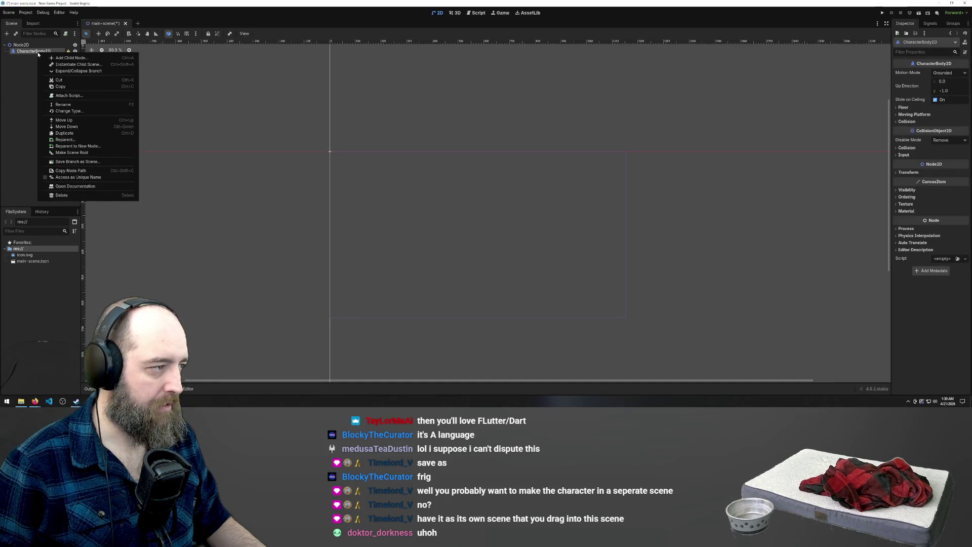
left_click(64, 59)
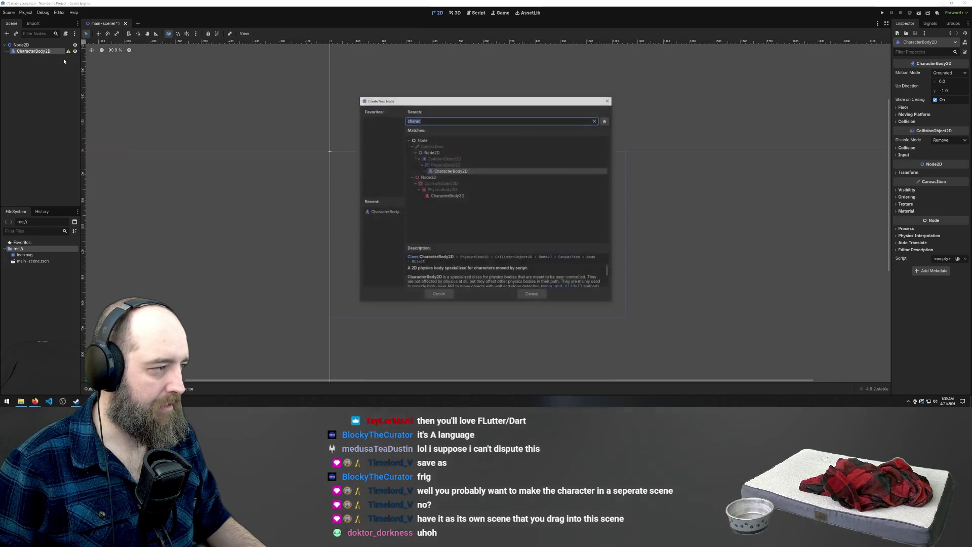
type("ima")
key("BackSpace")
key("BackSpace")
key("BackSpace")
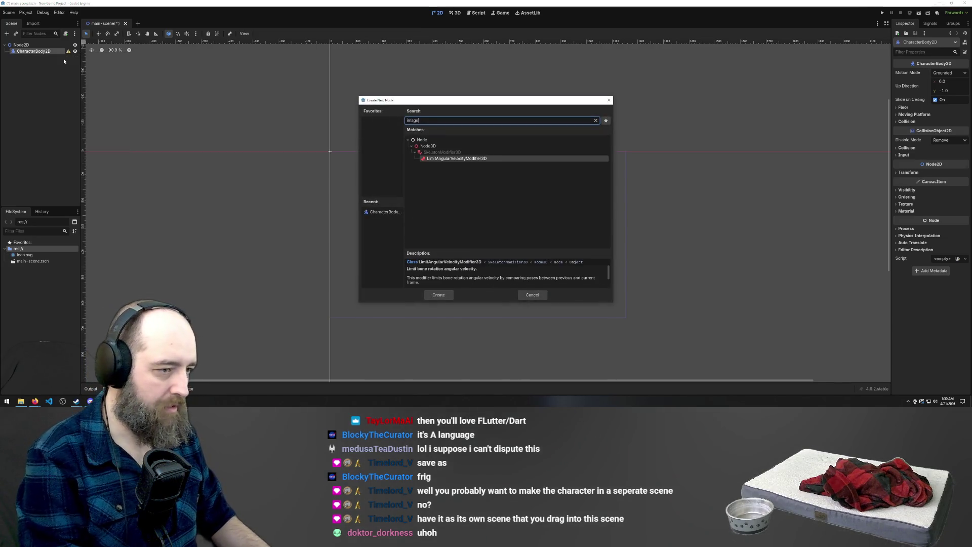
type("sprite")
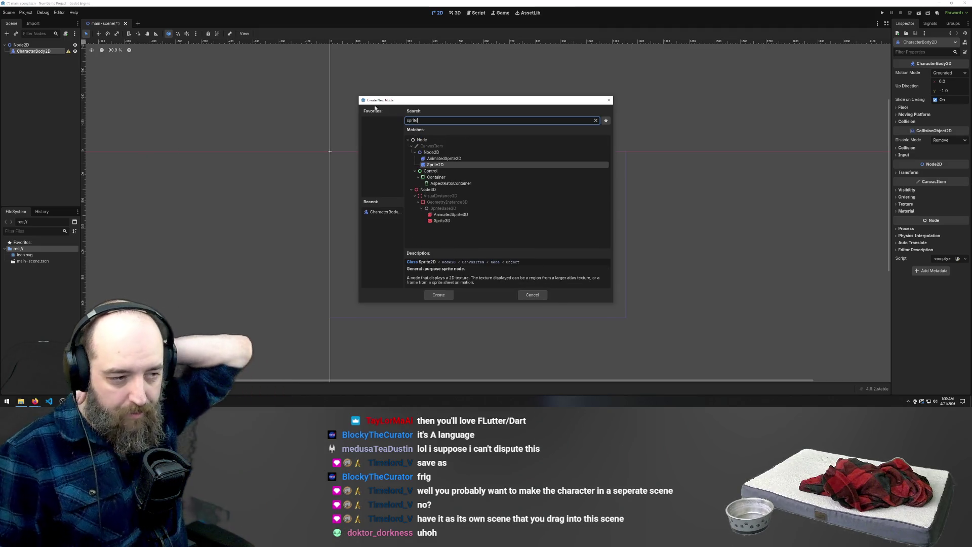
double_click(445, 164)
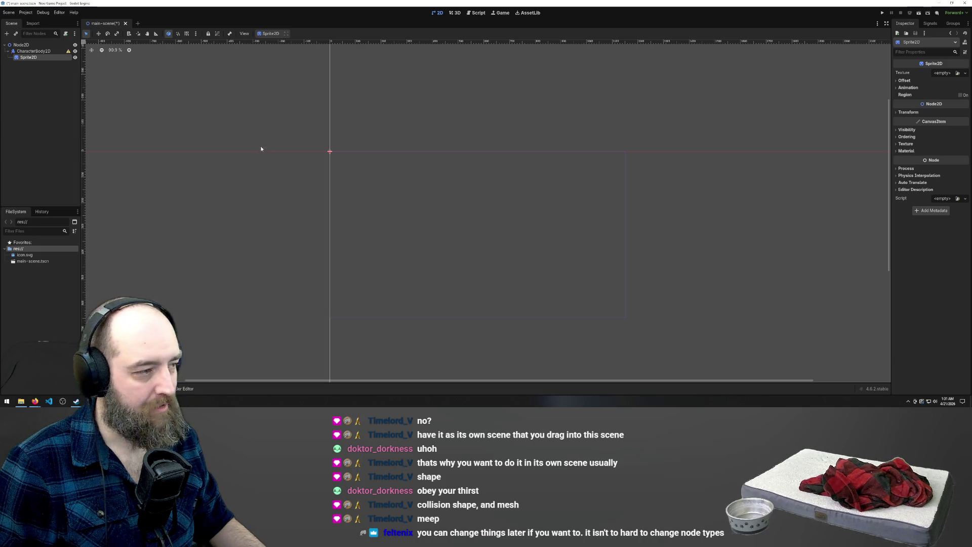
right_click(26, 59)
Step: Quick-load icon.svg into the Sprite2D's Texture property, then reselect CharacterBody2D
left_click(22, 79)
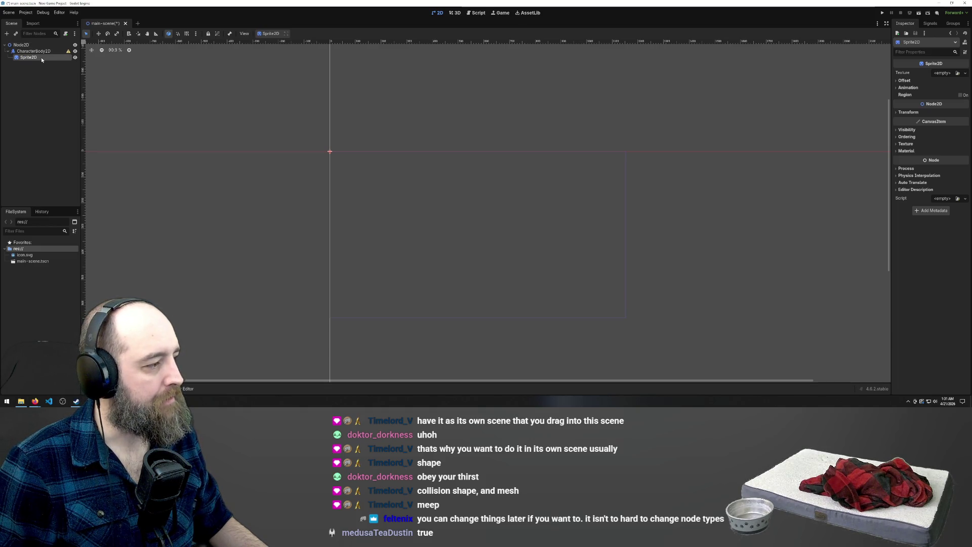
right_click(41, 58)
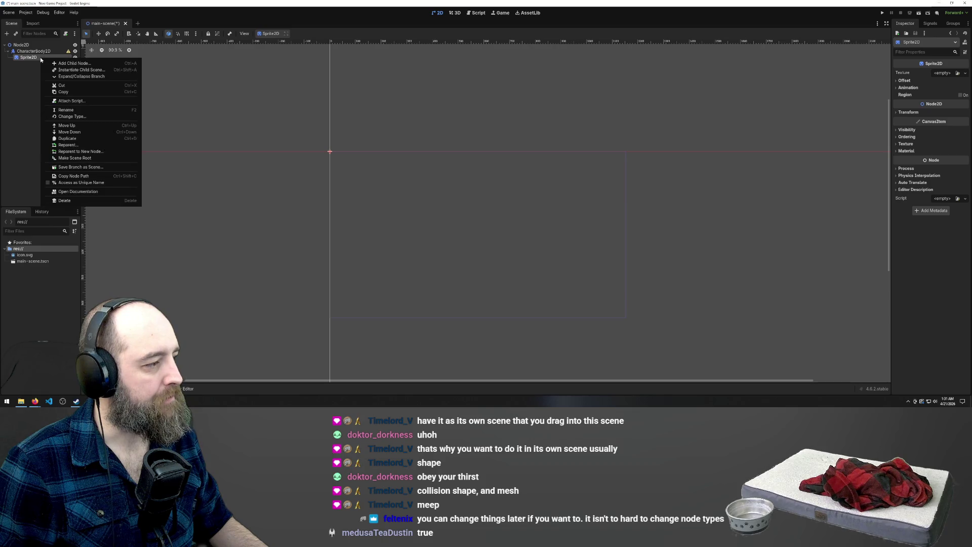
left_click(952, 96)
left_click(957, 73)
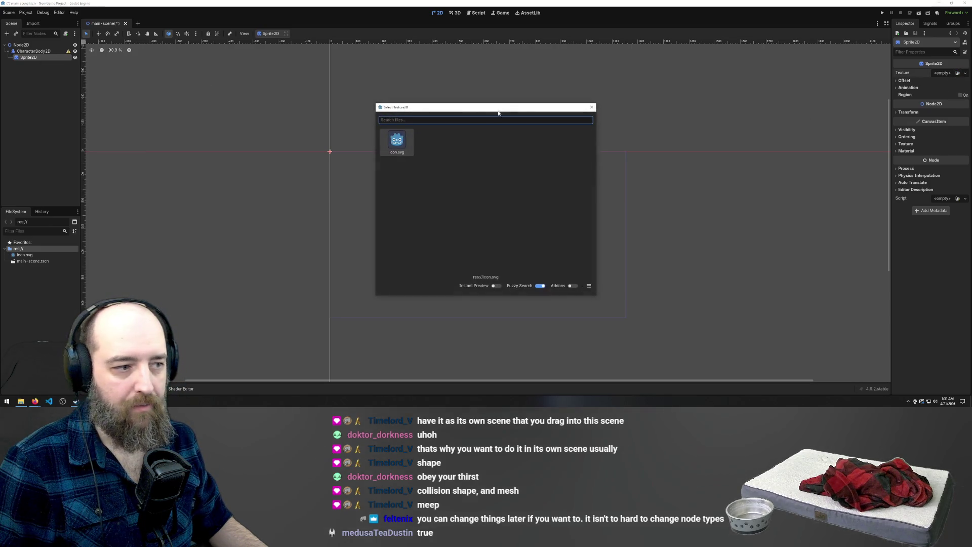
double_click(396, 141)
left_click(28, 57)
left_click(24, 51)
left_click(18, 45)
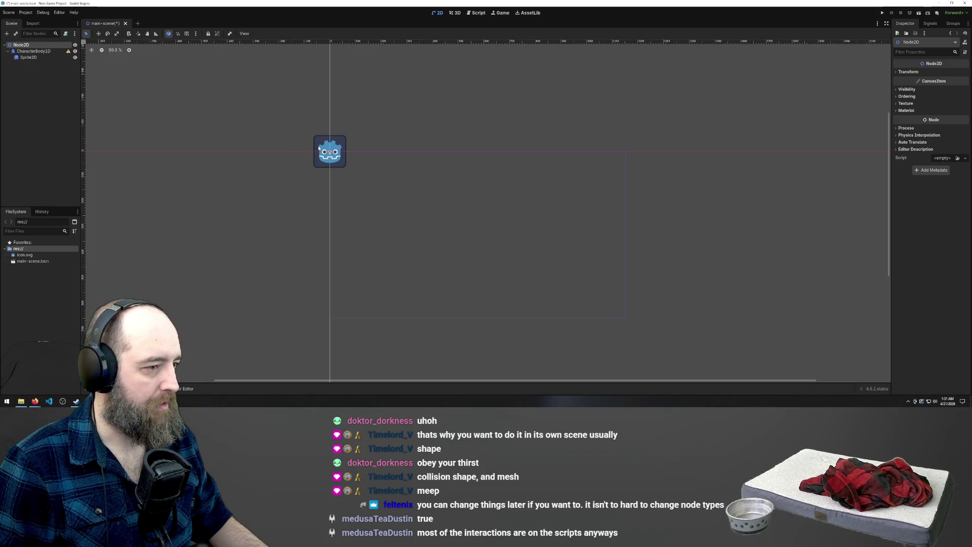
left_click(30, 51)
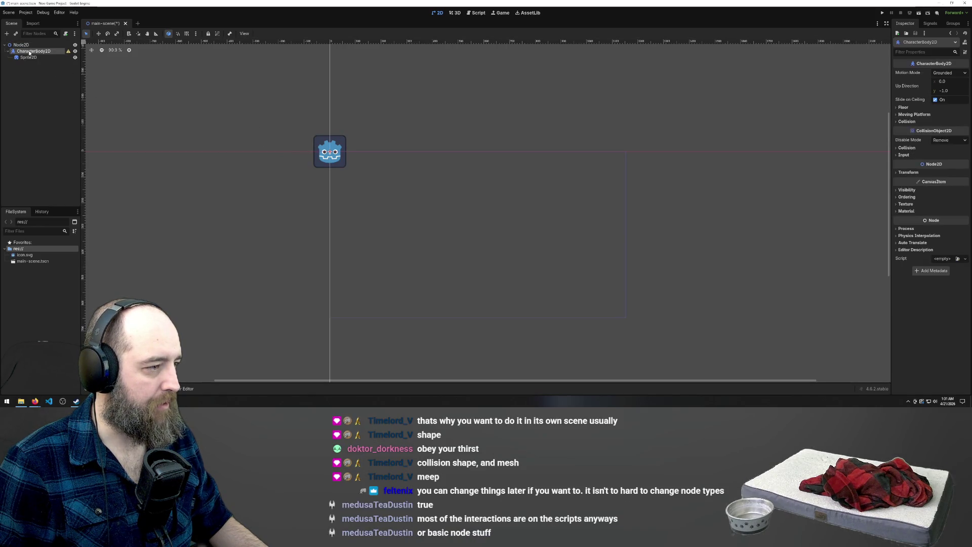
Step: Drag the Godot icon sprite into the centre of the blue viewport rectangle
left_click(31, 58)
mouse_move(358, 172)
left_mouse_down()
mouse_move(481, 252)
mouse_move(462, 247)
left_mouse_up()
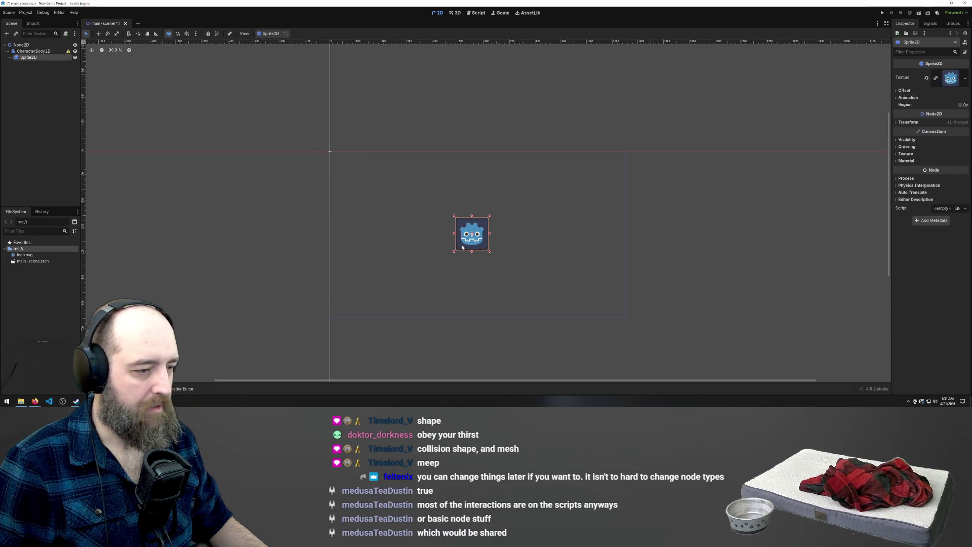
left_click(416, 166)
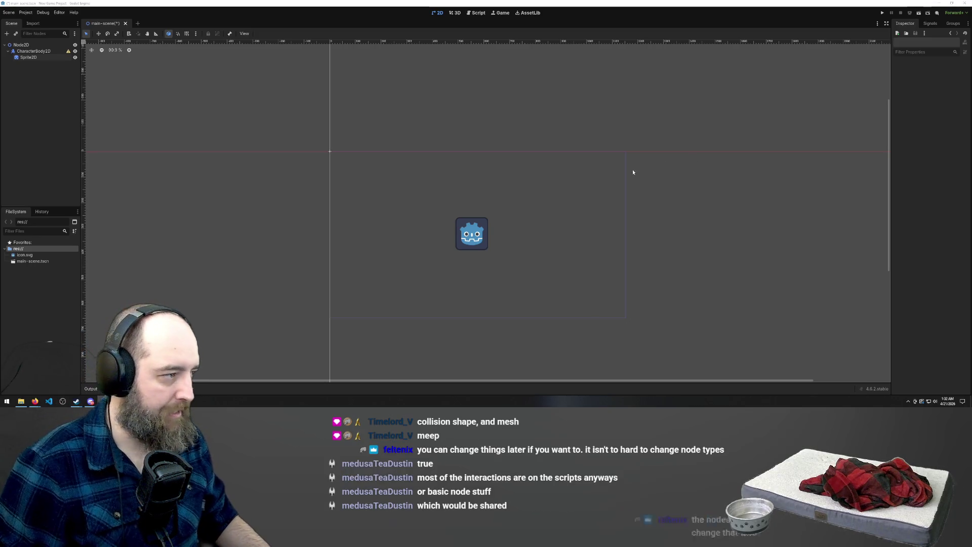
left_click(29, 52)
left_click(18, 58)
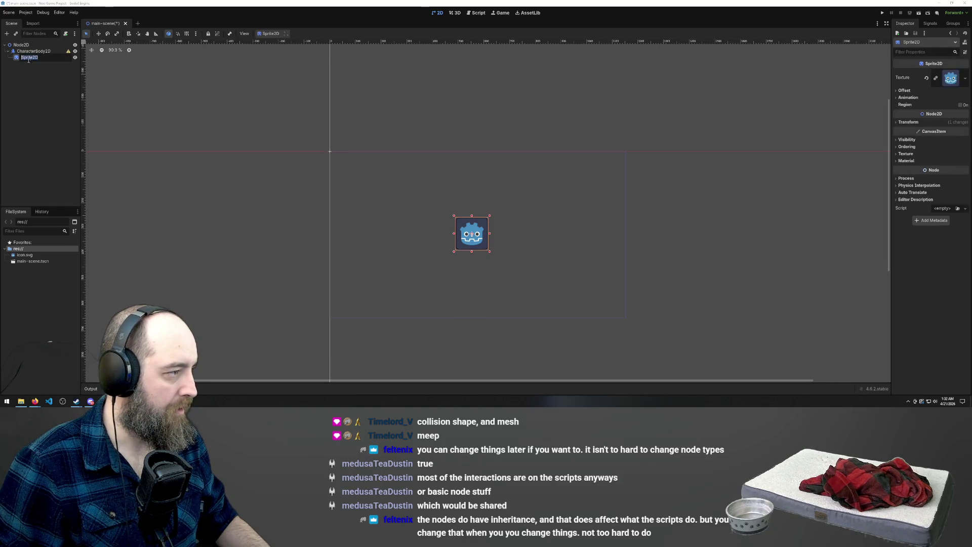
double_click(16, 58)
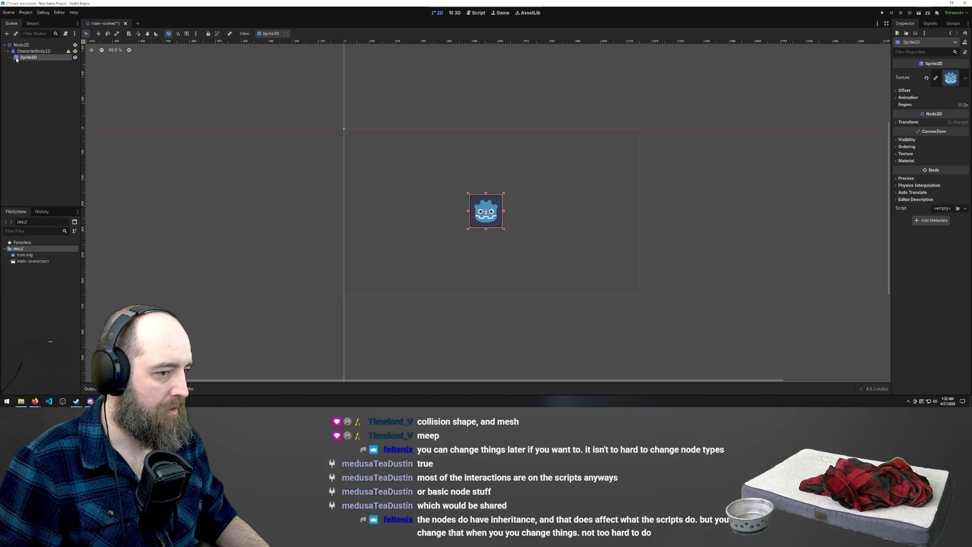
Step: Undo the sprite move back to the origin and save main-scene
left_click(439, 197)
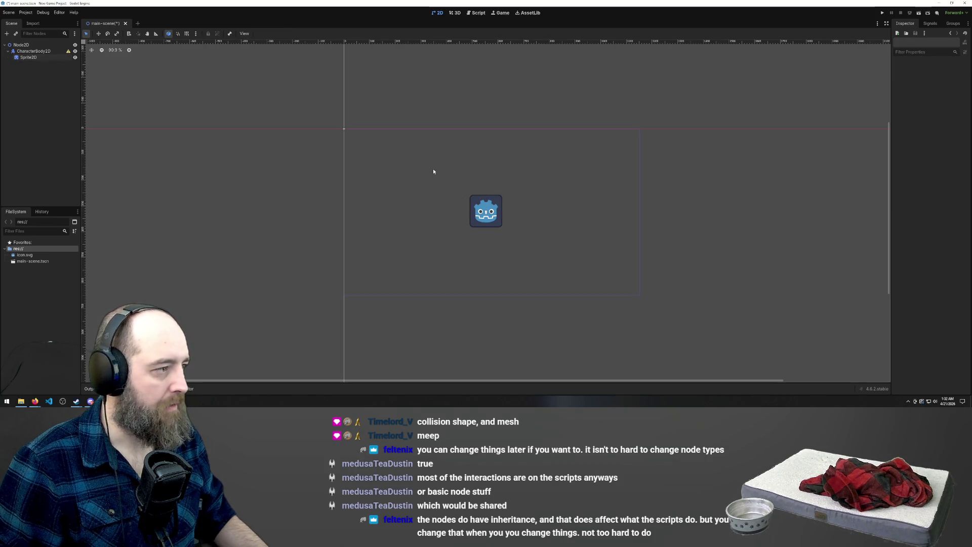
key("ctrl+z")
key("ctrl+s")
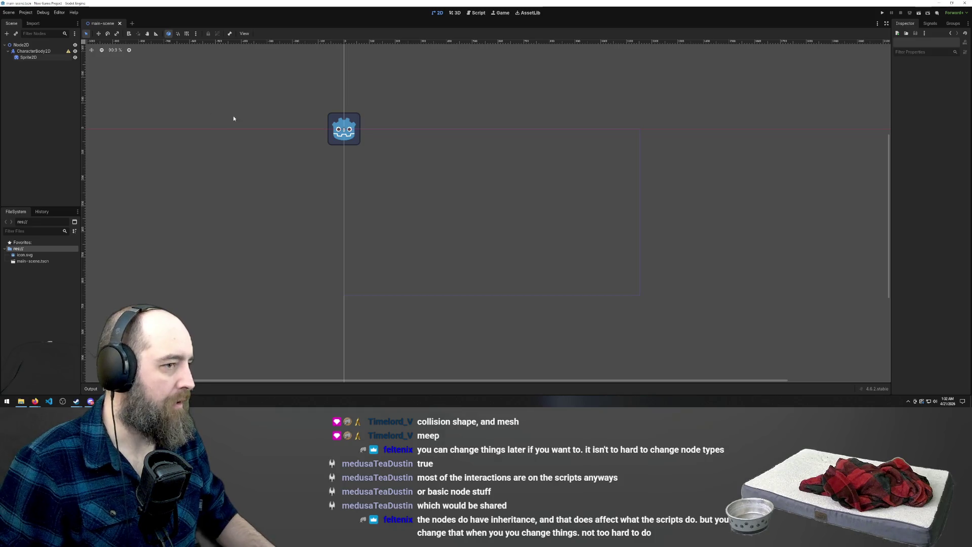
Step: Run the project with main-scene as the main scene, then close the game window
key("F5")
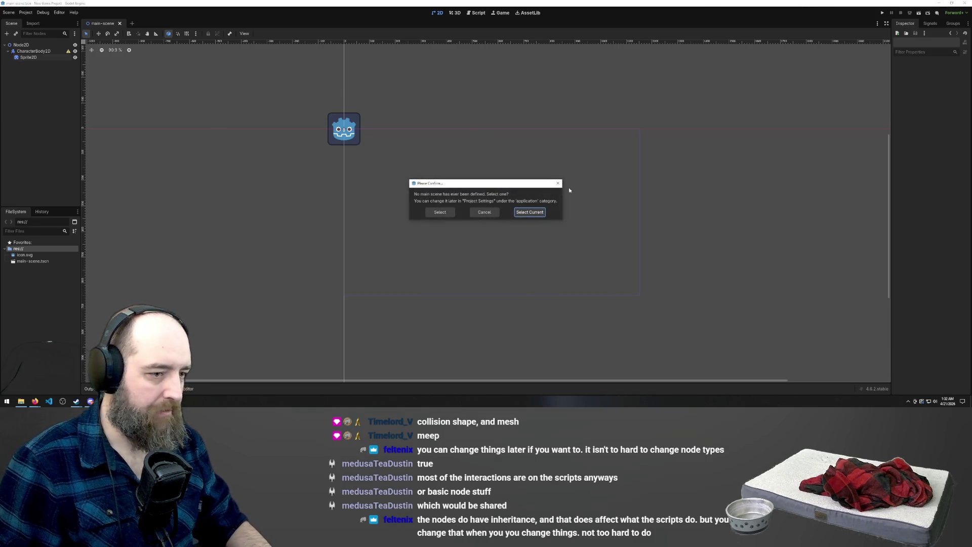
left_click(529, 213)
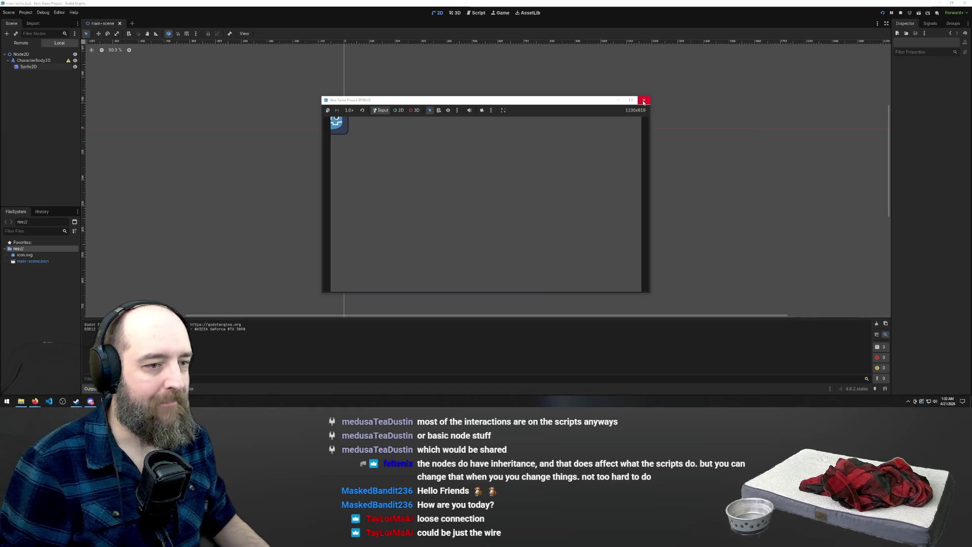
left_click(644, 100)
Step: Select the root Node2D and edit its name in the Scene dock
left_click(22, 44)
left_click(22, 45)
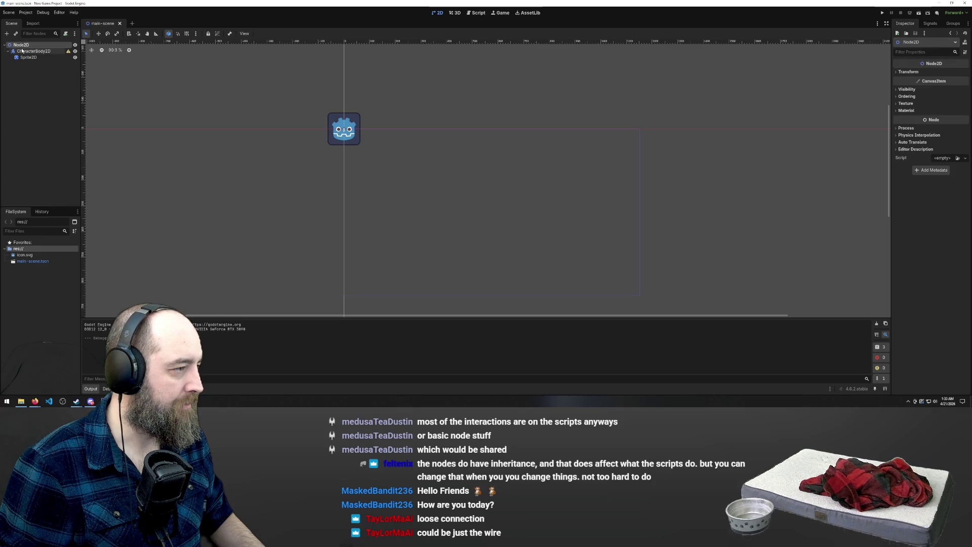
right_click(106, 25)
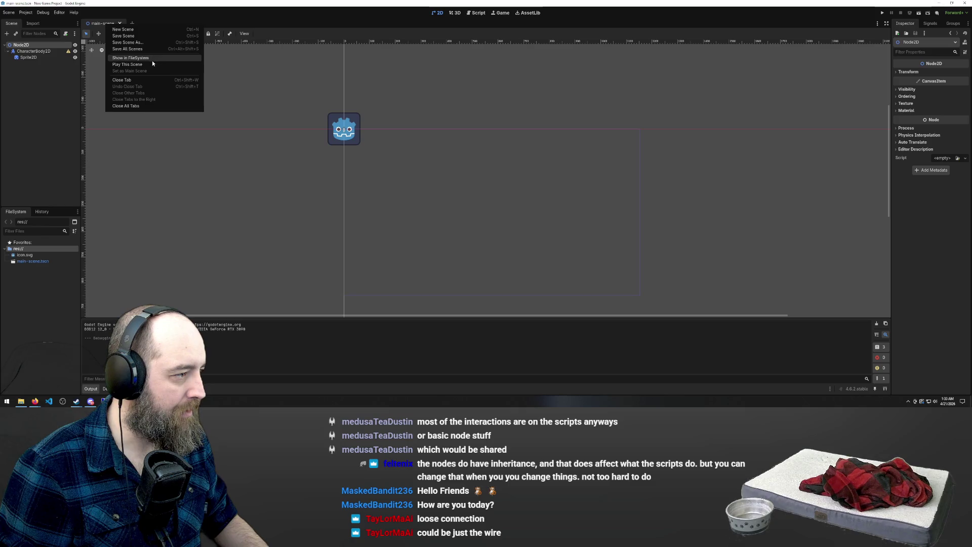
left_click(18, 48)
double_click(20, 45)
left_click(16, 45)
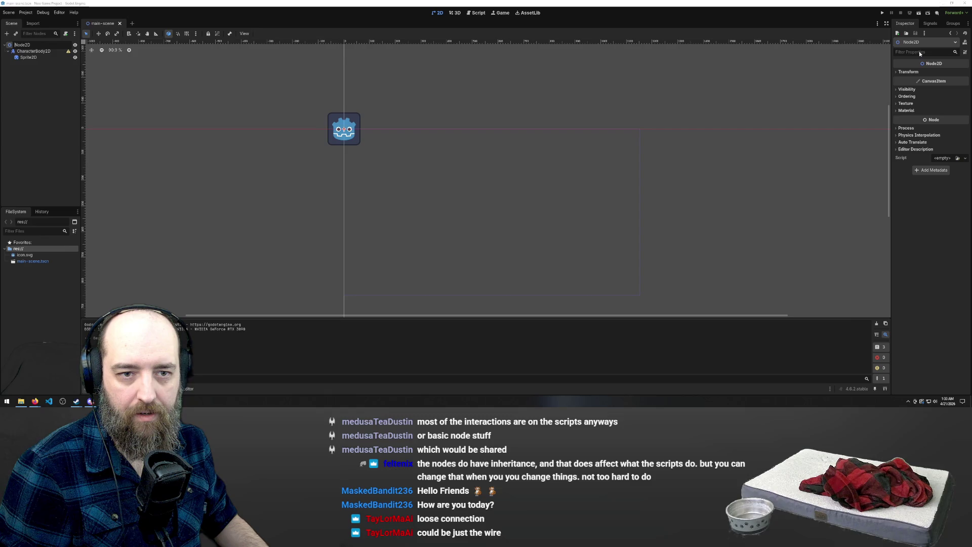
left_click(101, 26)
Step: Save the CharacterBody2D and Sprite2D scene as player.tscn
right_click(100, 26)
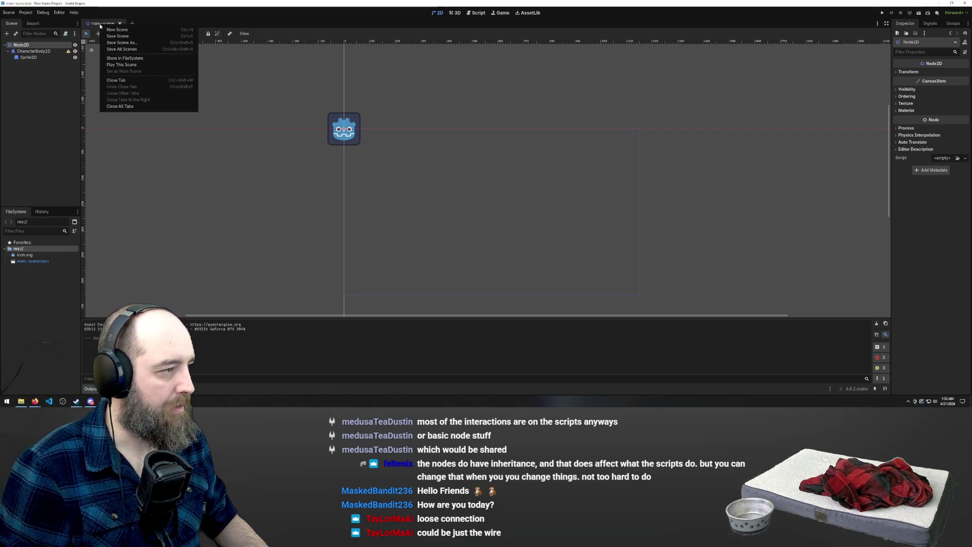
left_click(120, 43)
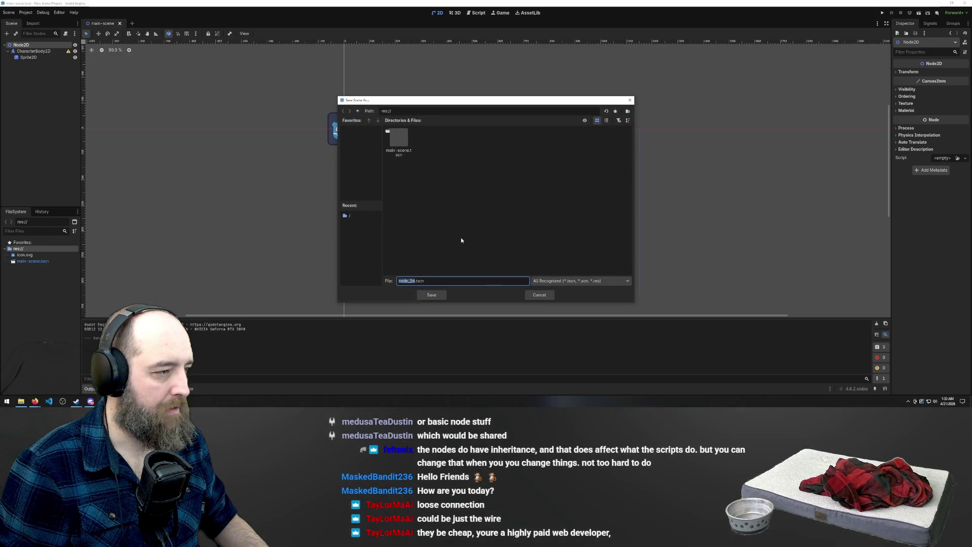
left_click(630, 100)
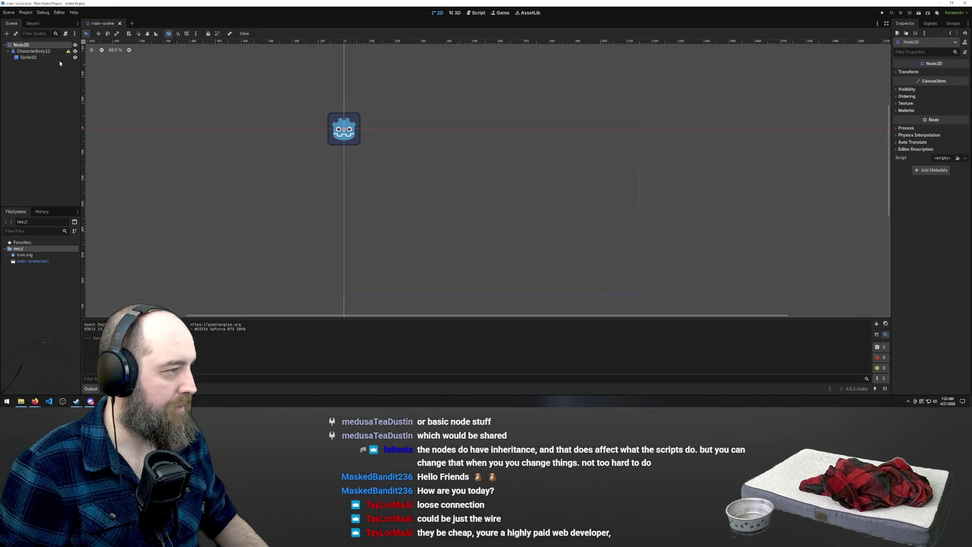
left_click(287, 158)
right_click(101, 23)
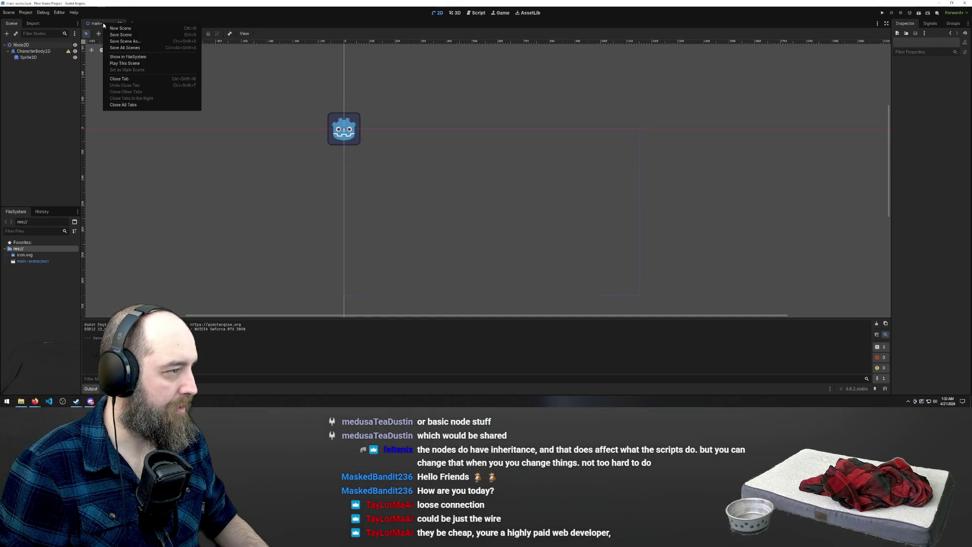
left_click(138, 36)
left_click(391, 141)
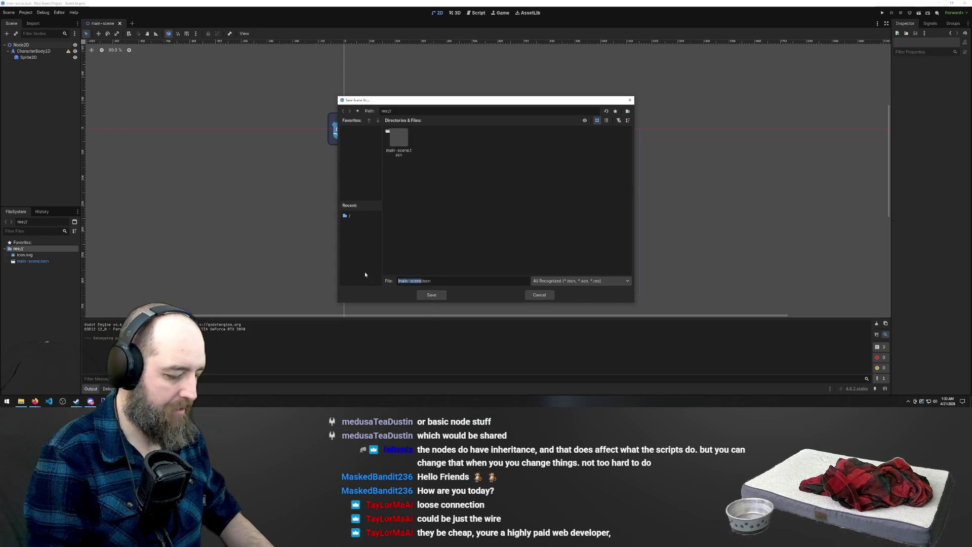
type("player")
type("er")
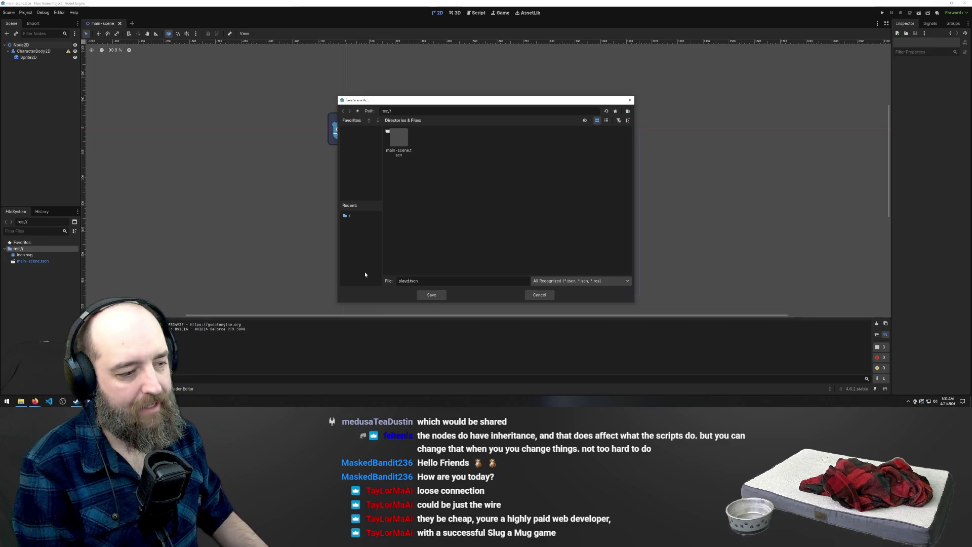
left_click(426, 298)
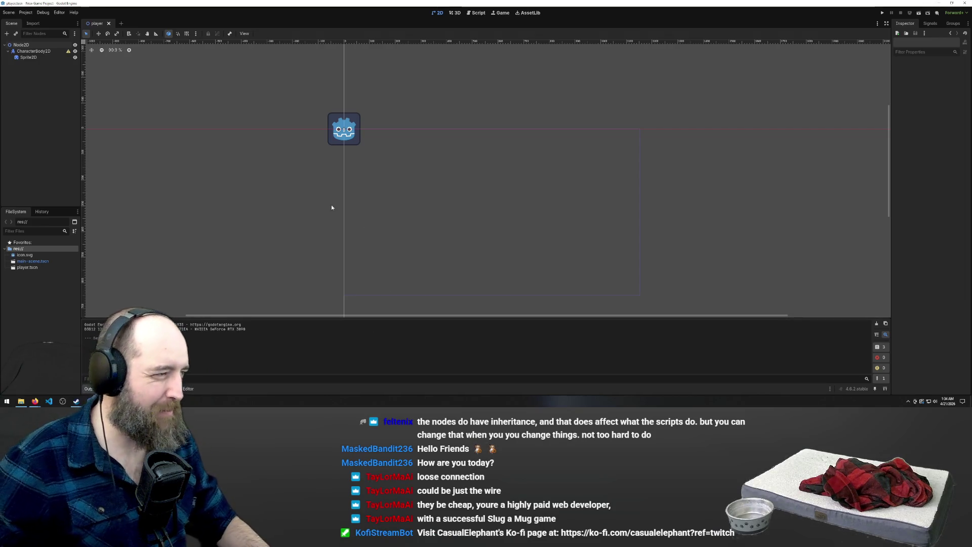
Step: Create a new scene with a Node2D root and save it over main-scene.tscn
left_click(122, 25)
left_click(48, 53)
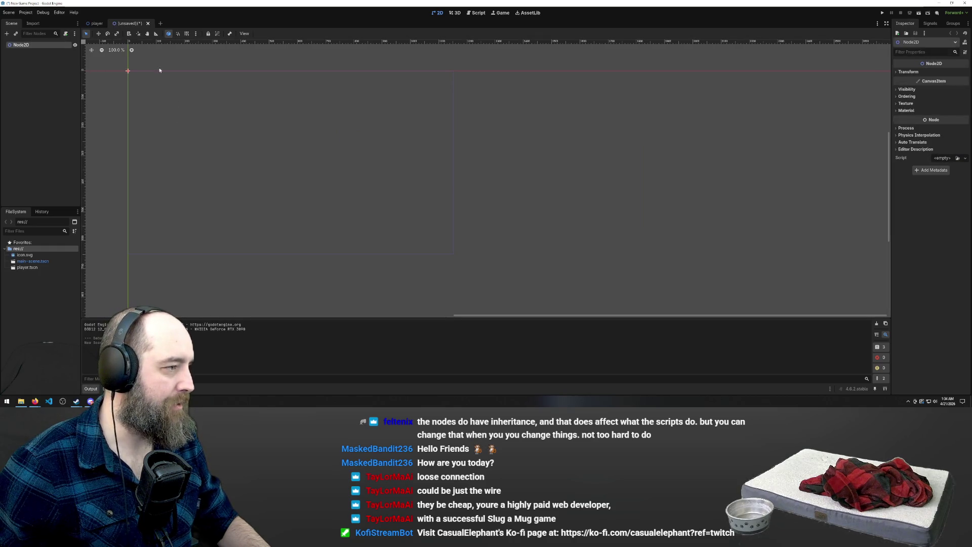
right_click(130, 23)
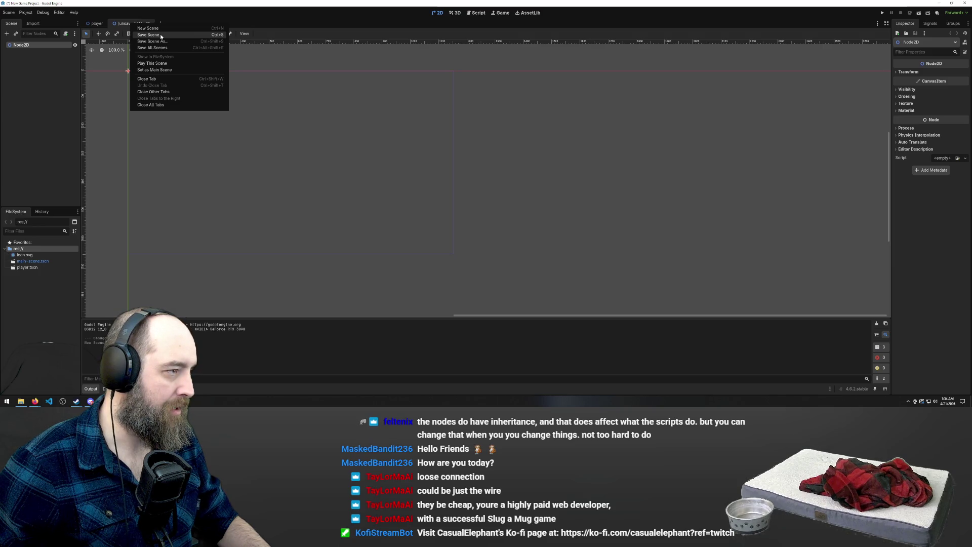
left_click(161, 36)
left_click(402, 134)
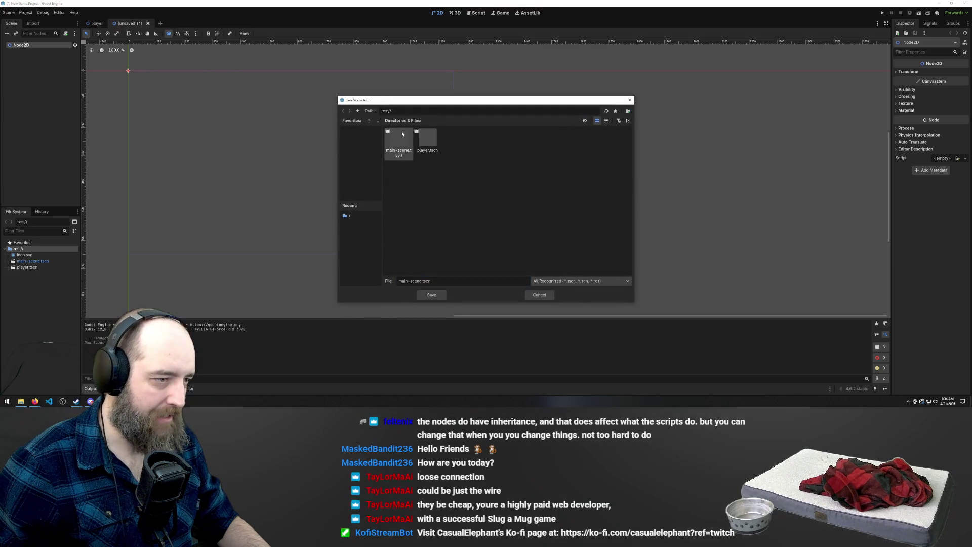
double_click(403, 133)
left_click(466, 211)
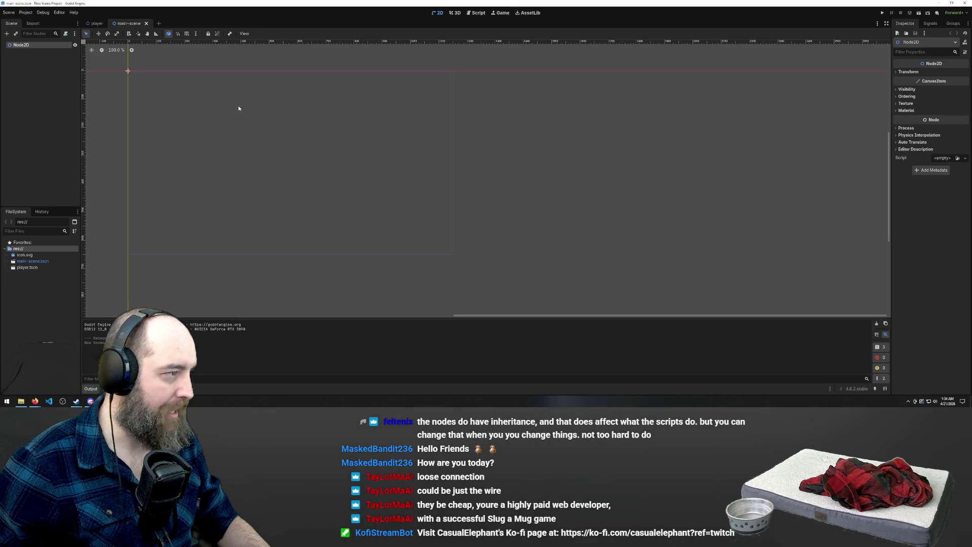
Step: Instance player.tscn as a child of the root node and drag it into the viewport
left_click(92, 23)
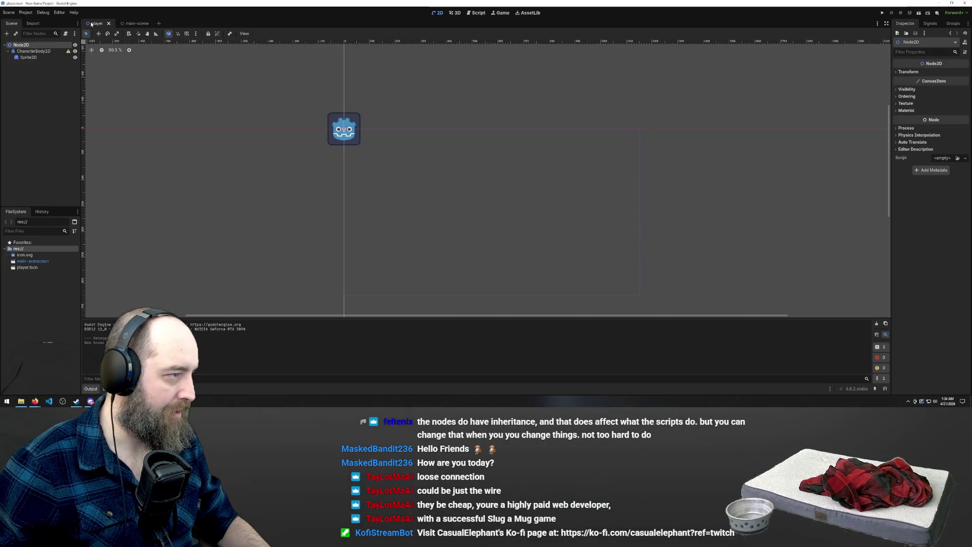
left_click(133, 24)
right_click(42, 64)
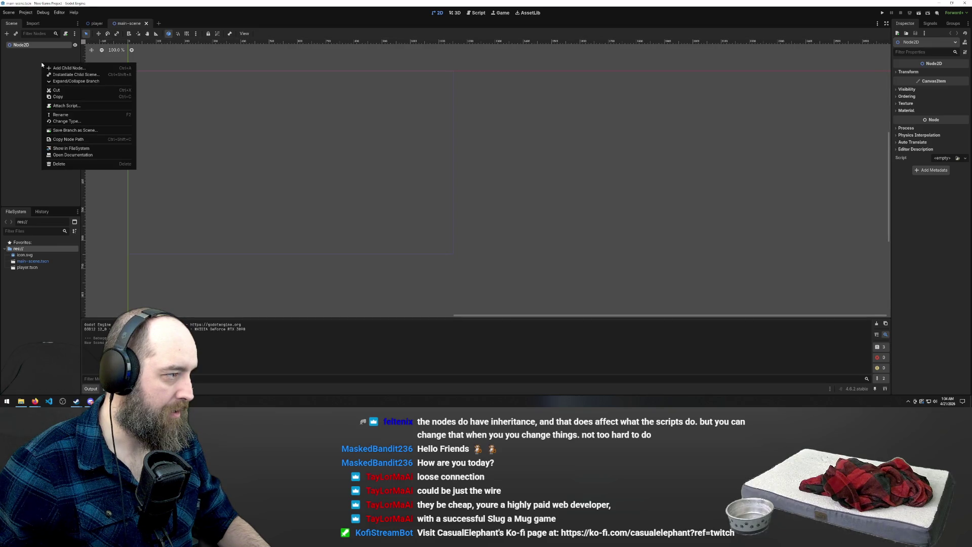
left_click(95, 75)
double_click(434, 132)
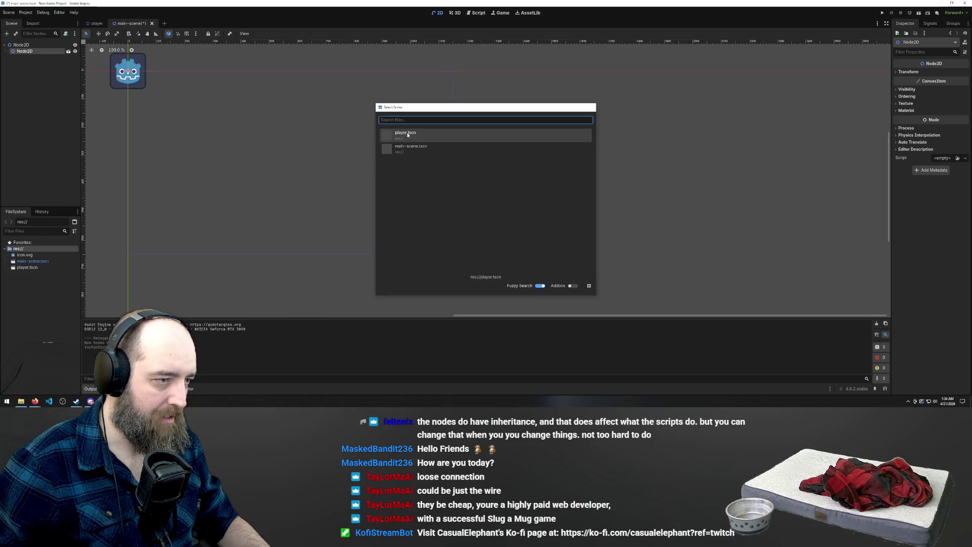
mouse_move(138, 83)
left_mouse_down()
mouse_move(327, 183)
mouse_move(279, 163)
left_mouse_up()
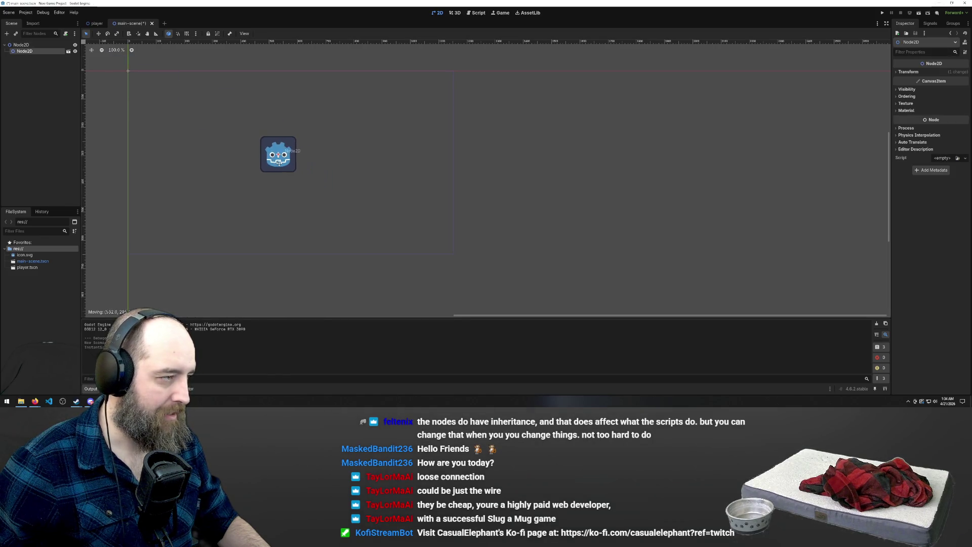
scroll(681, 189, "left", 5)
scroll(405, 168, "up", 1)
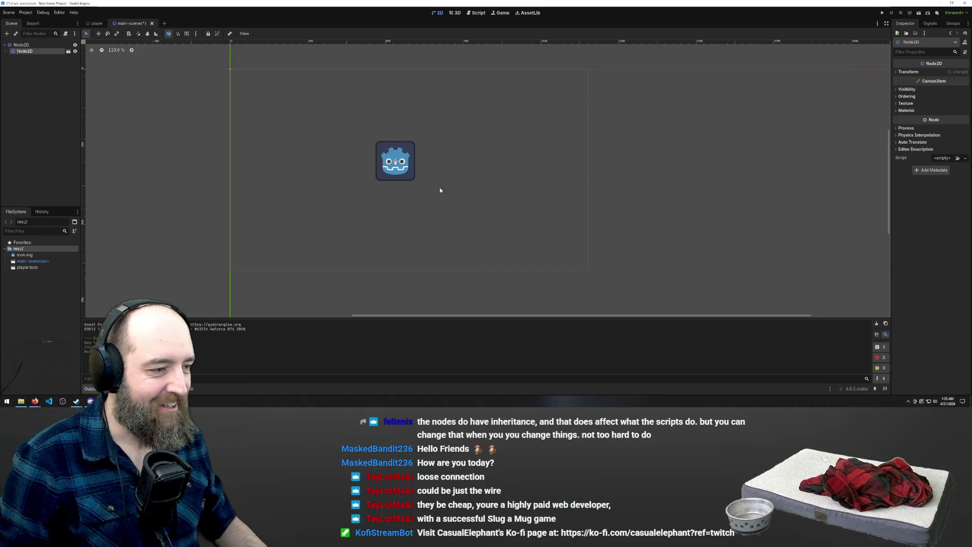
Step: Nudge the player instance slightly, save the main scene, and test-run the game
left_click_drag(416, 159, 427, 166)
key("ctrl+s")
left_click(436, 142)
key("F5")
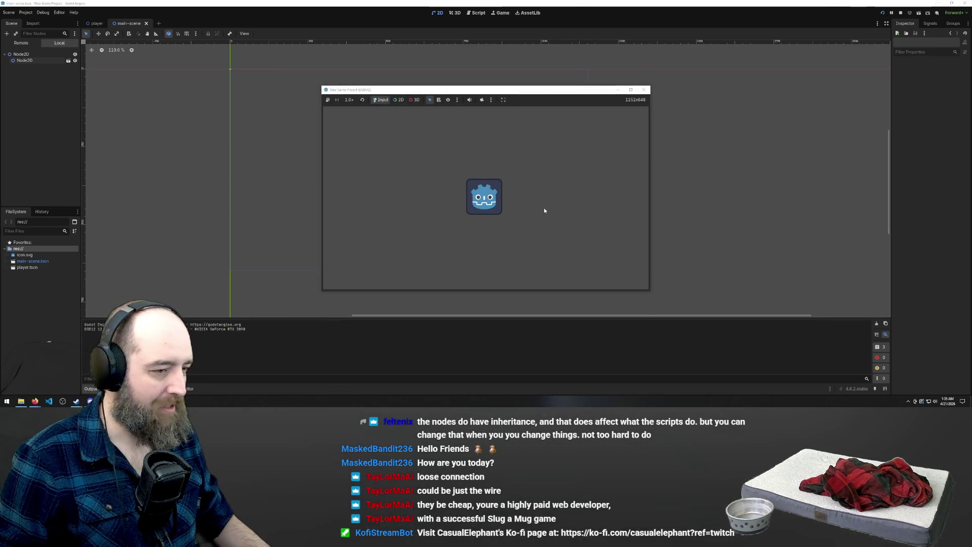
left_click(644, 90)
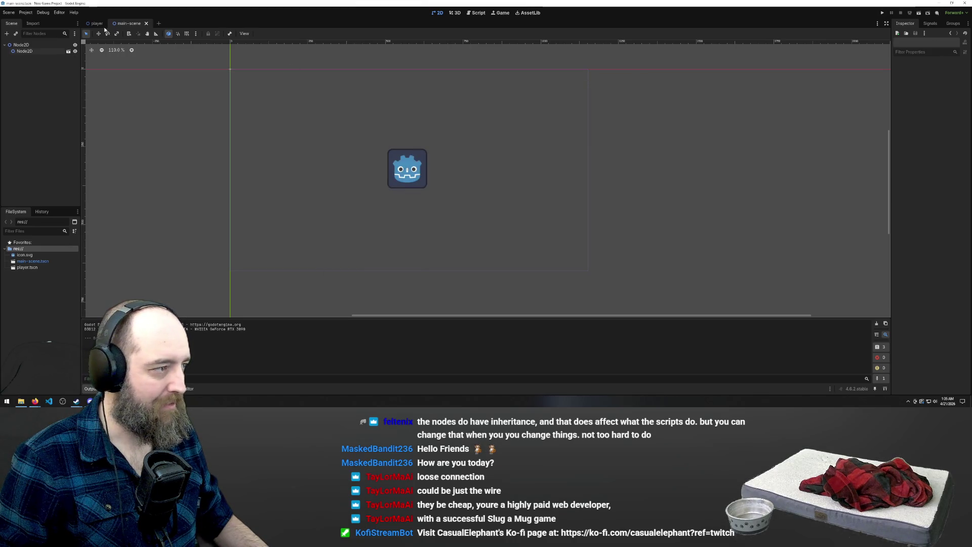
Step: Switch to the player scene and select its CharacterBody2D node
left_click(96, 24)
left_click(132, 25)
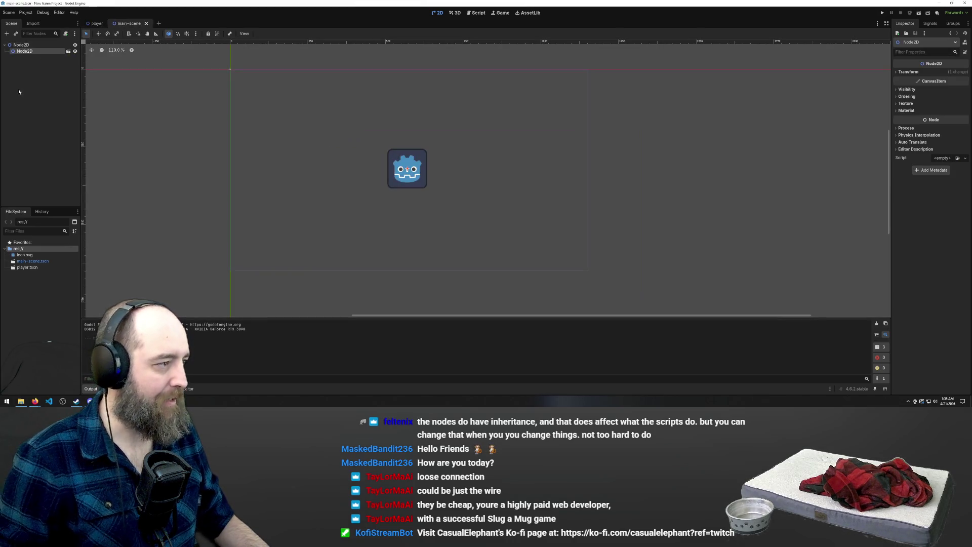
left_click(97, 24)
left_click(28, 57)
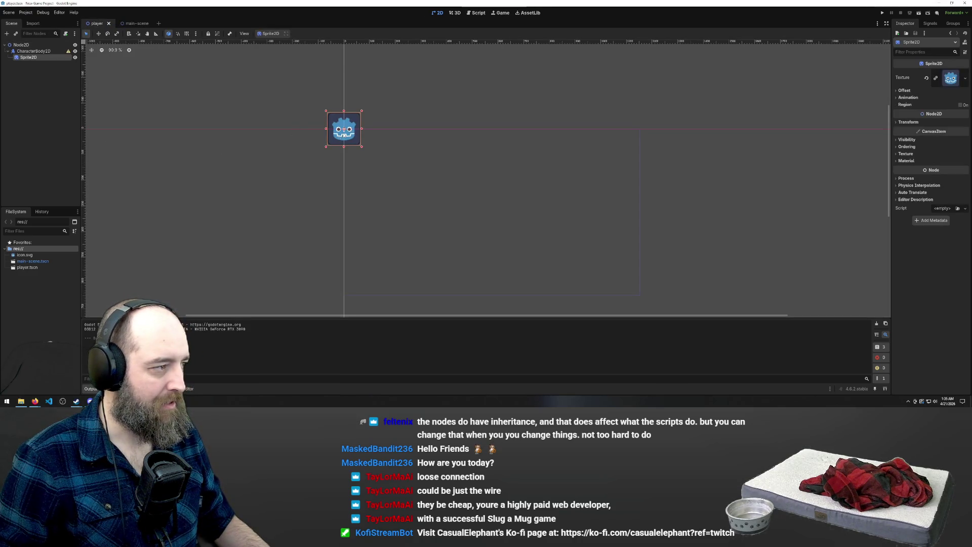
left_click(36, 51)
Step: Attach a Basic Movement template script, character_body_2d.gd, to CharacterBody2D and save the player scene
right_click(38, 53)
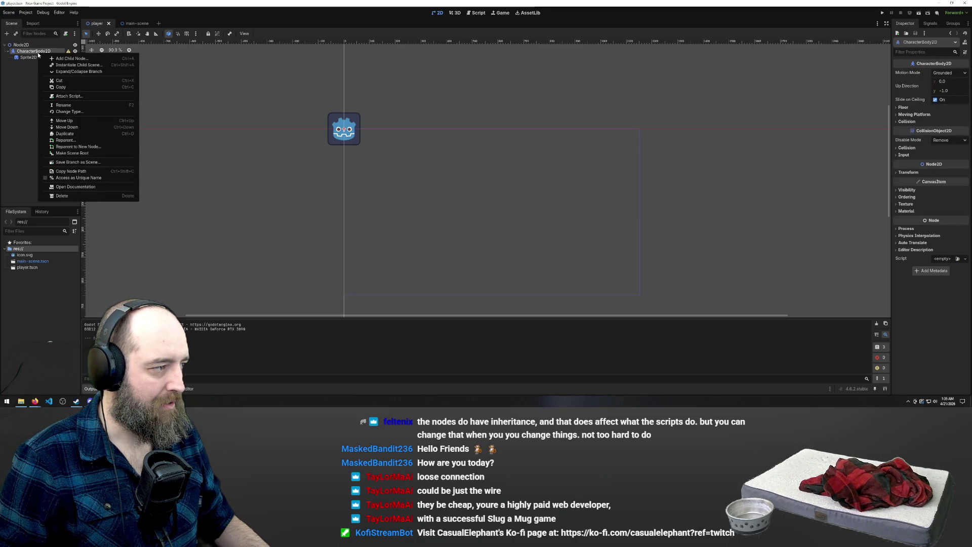
left_click(66, 34)
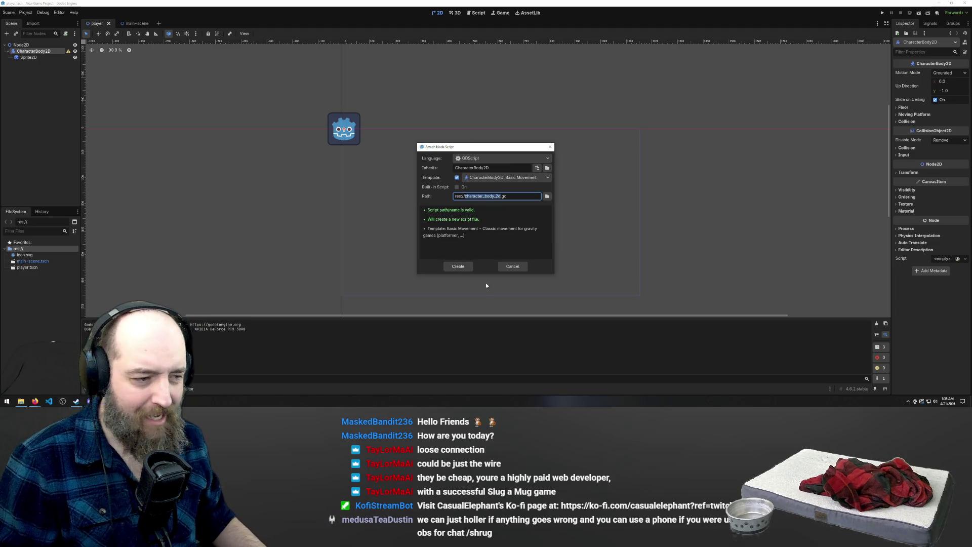
left_click(457, 266)
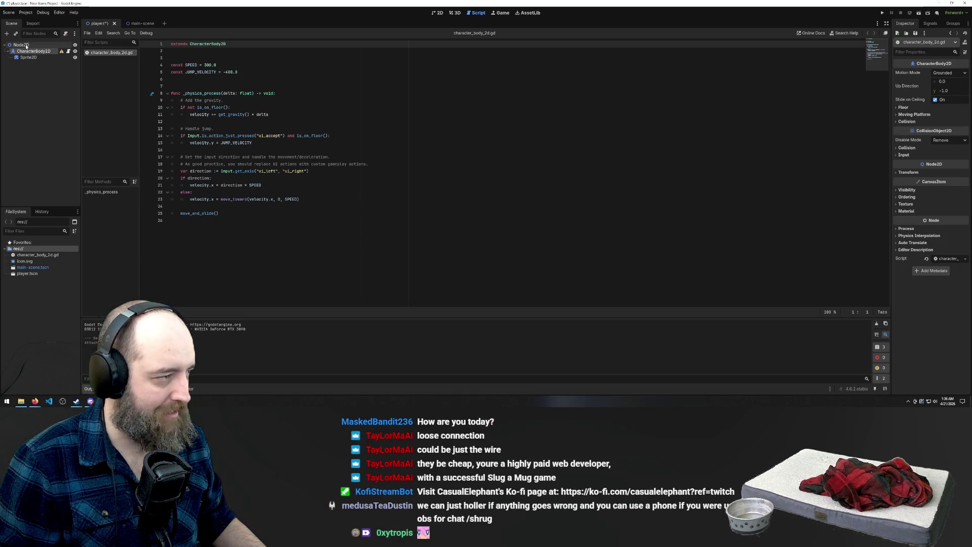
key("ctrl+s")
left_click(419, 157)
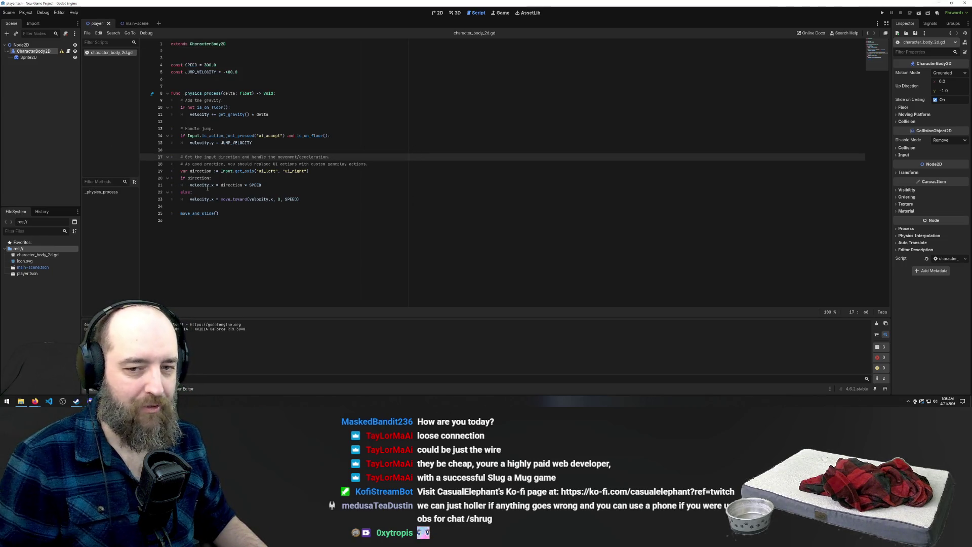
mouse_move(207, 188)
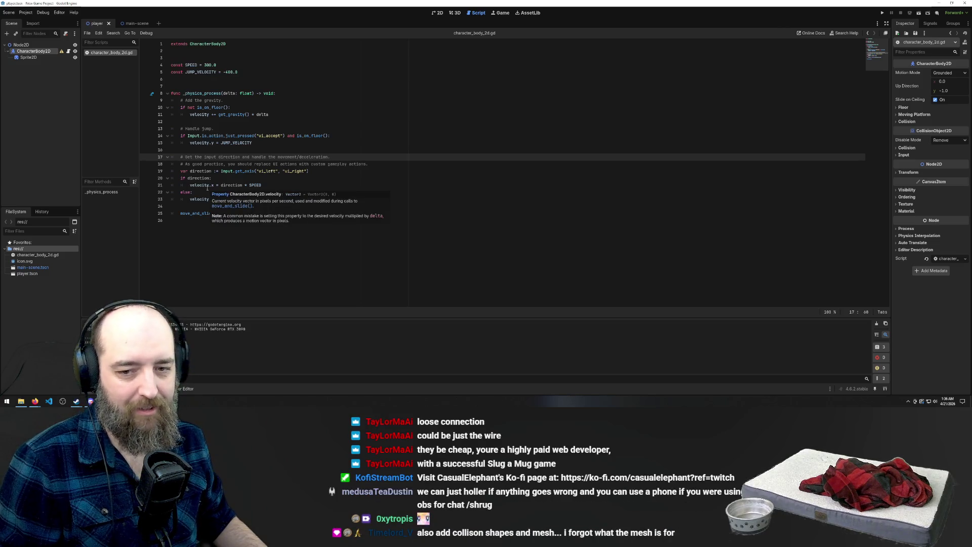
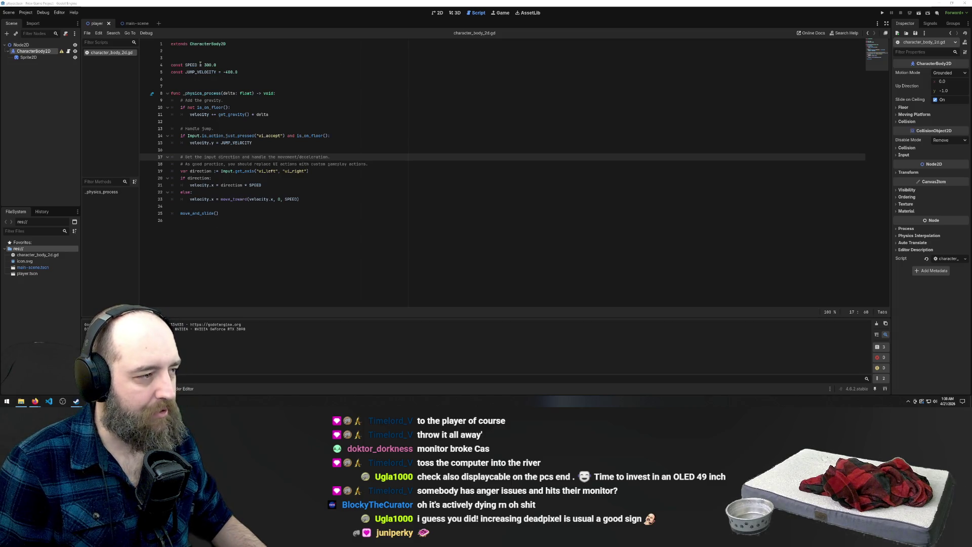
Step: Delete the template code from line 4 to 25, then undo to restore it
left_click_drag(172, 43, 219, 43)
left_click(244, 46)
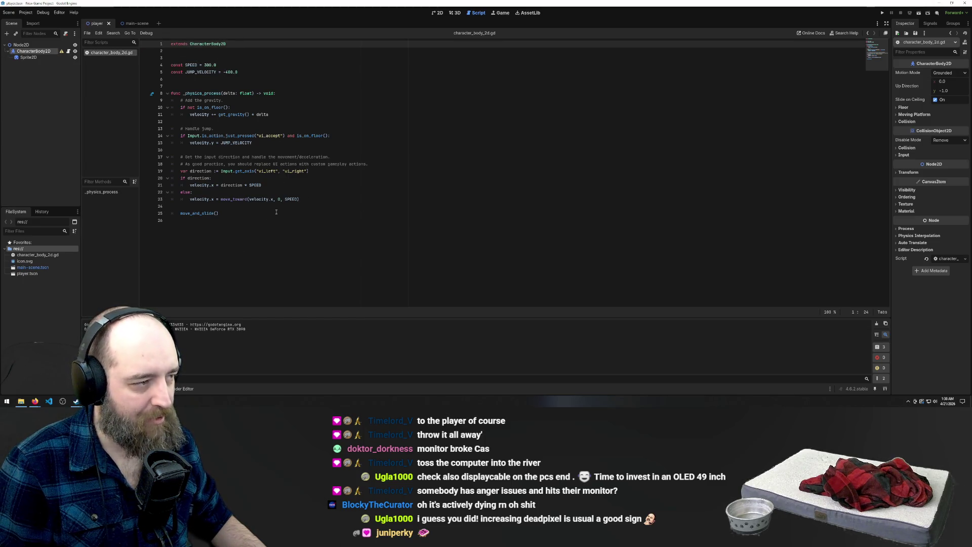
left_click_drag(277, 212, 64, 65)
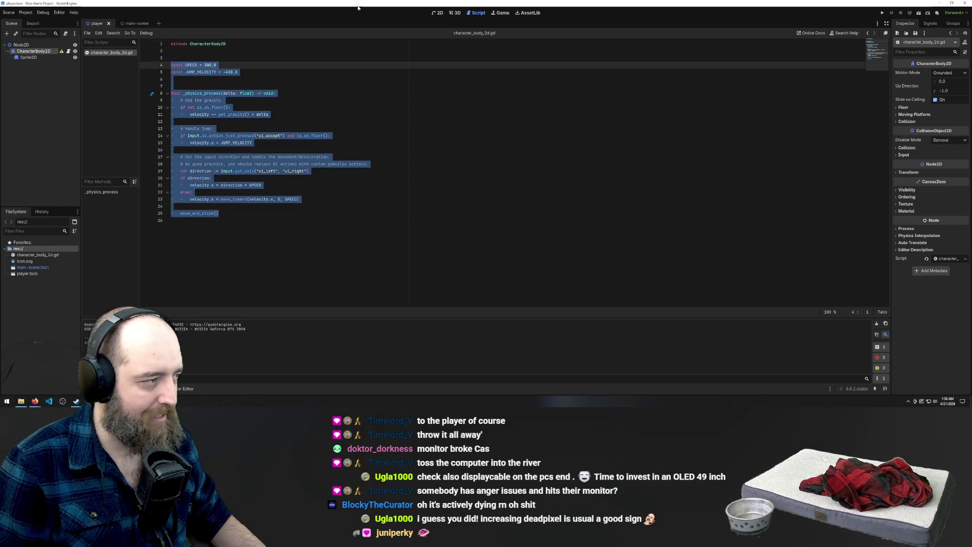
key("Delete")
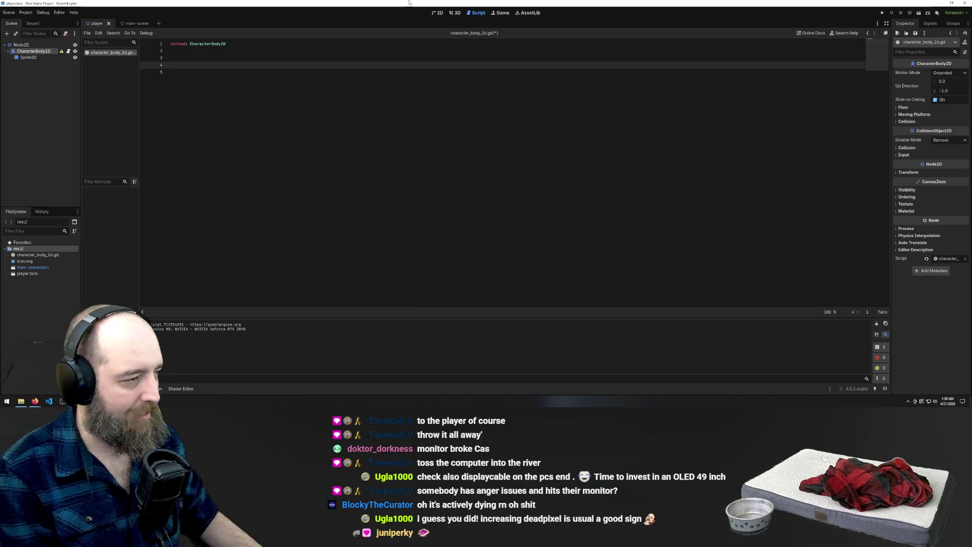
key("ctrl+z")
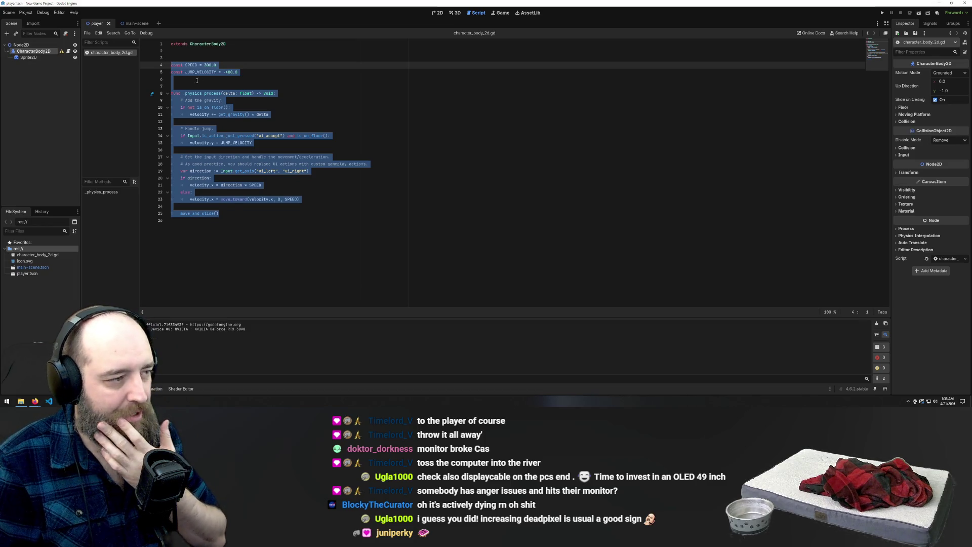
left_click(234, 207)
Step: Review the script, select the root Node2D, and run the project with F5
mouse_move(217, 221)
left_mouse_down()
mouse_move(167, 69)
mouse_move(58, 63)
left_mouse_up()
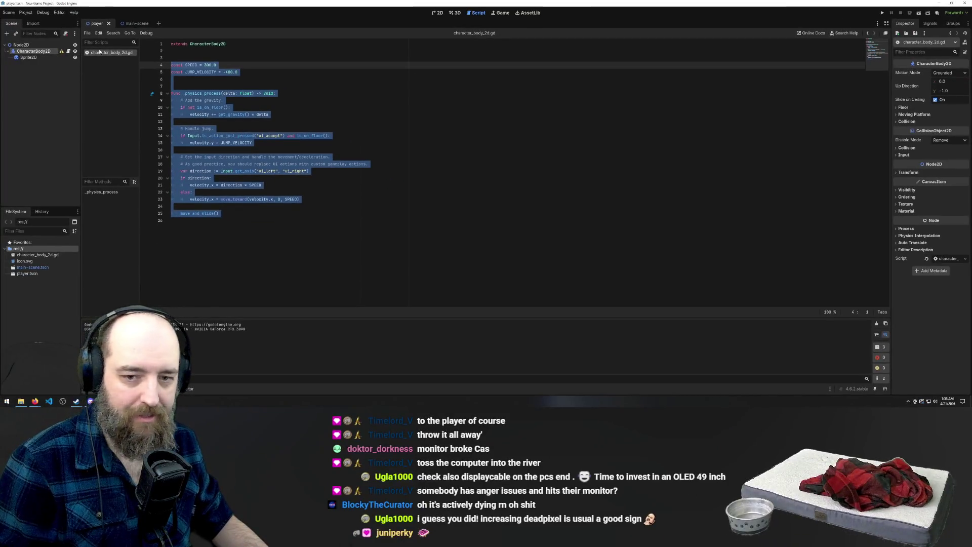
left_click(383, 133)
left_click(493, 181)
left_click(304, 93)
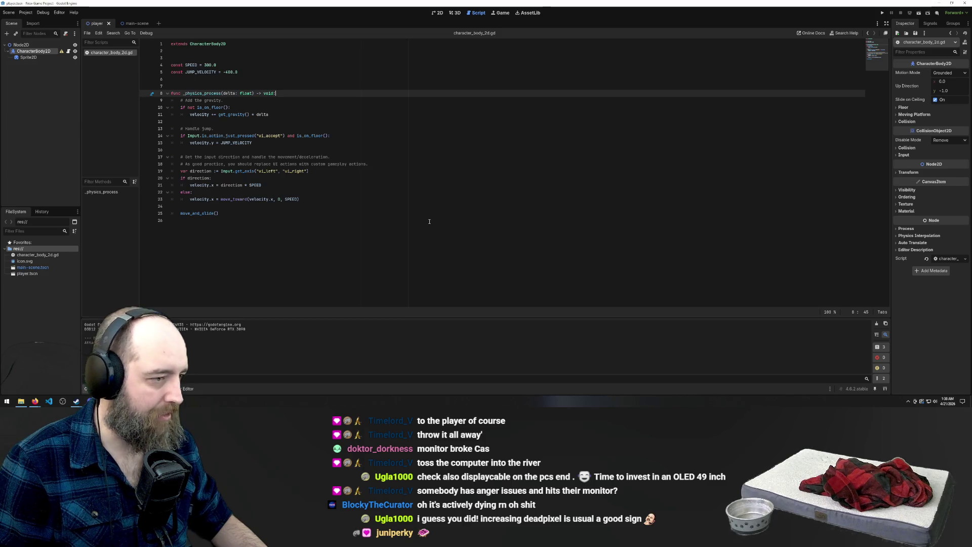
left_click(23, 45)
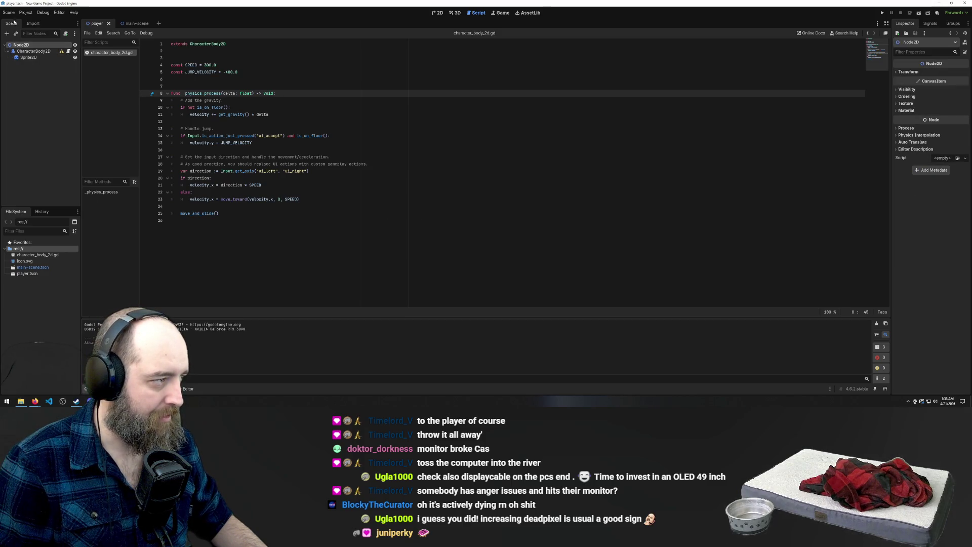
left_click(452, 172)
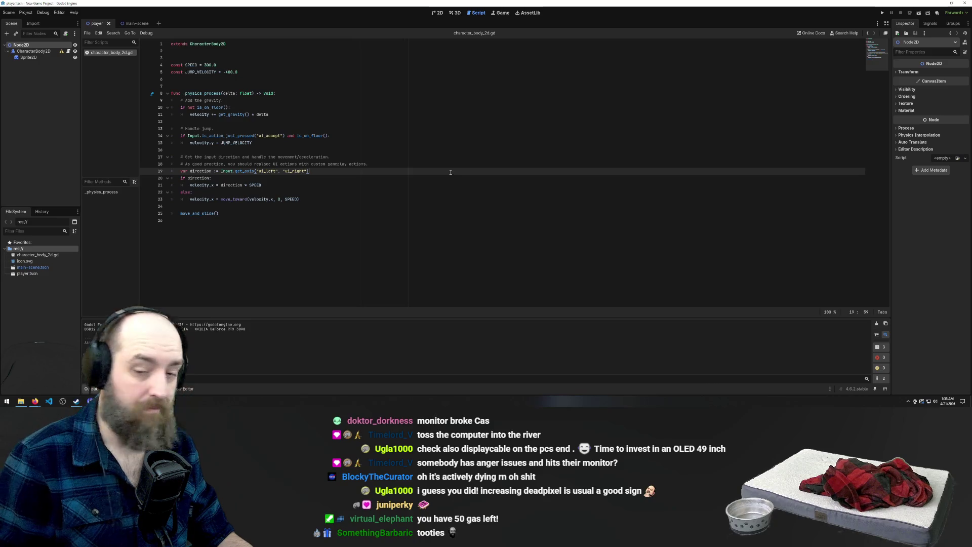
key("F5")
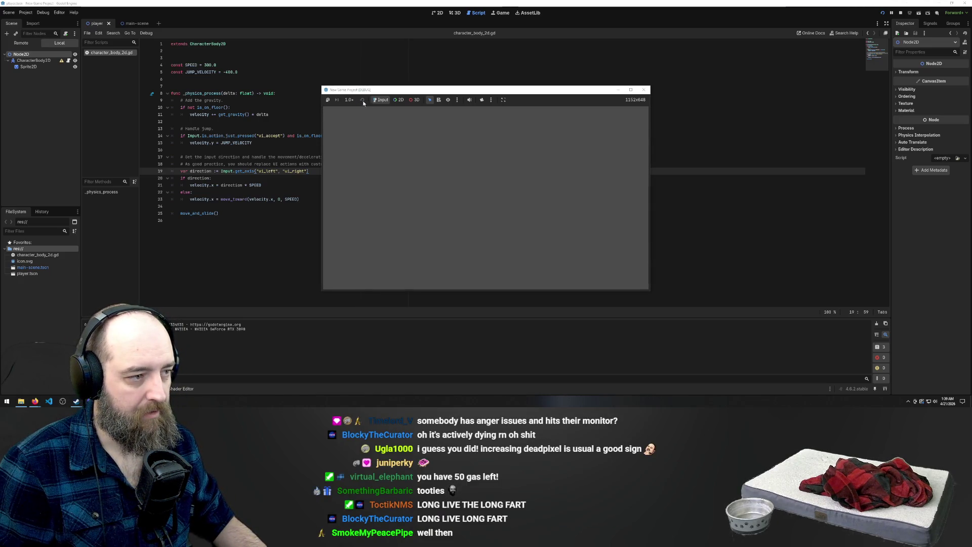
key("F8")
left_click(572, 149)
key("F5")
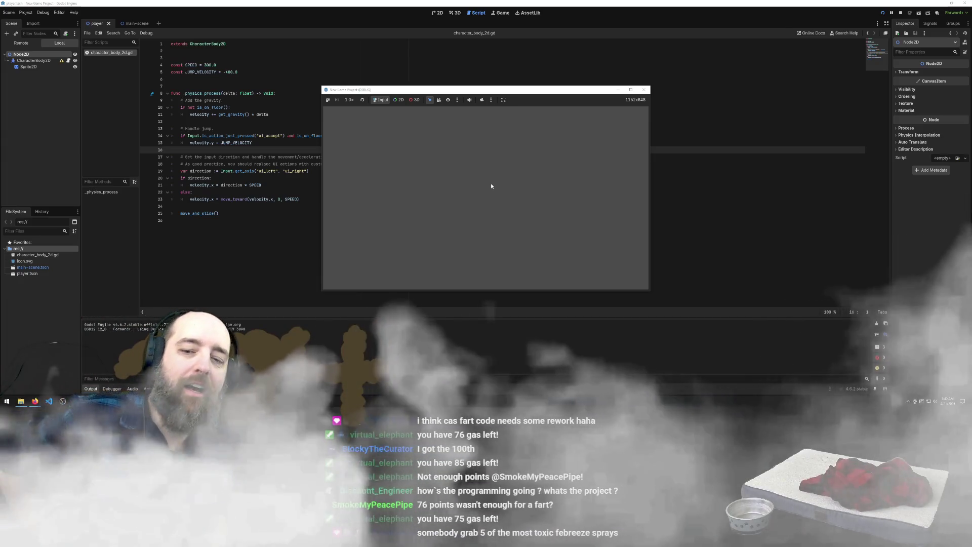
key("alt+Tab")
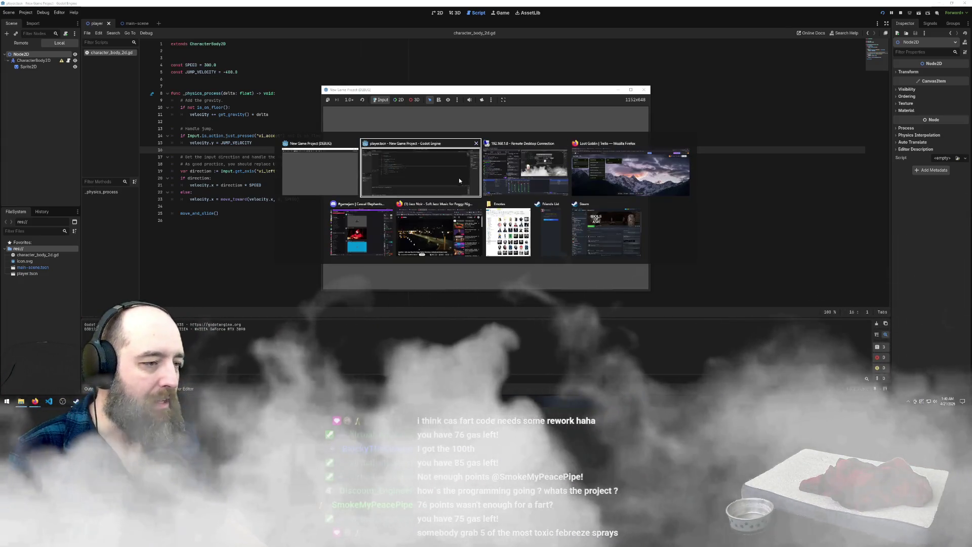
Step: Bring the Loot Goblin Trello board forward and open the Design Doc Outline card
left_click(650, 158)
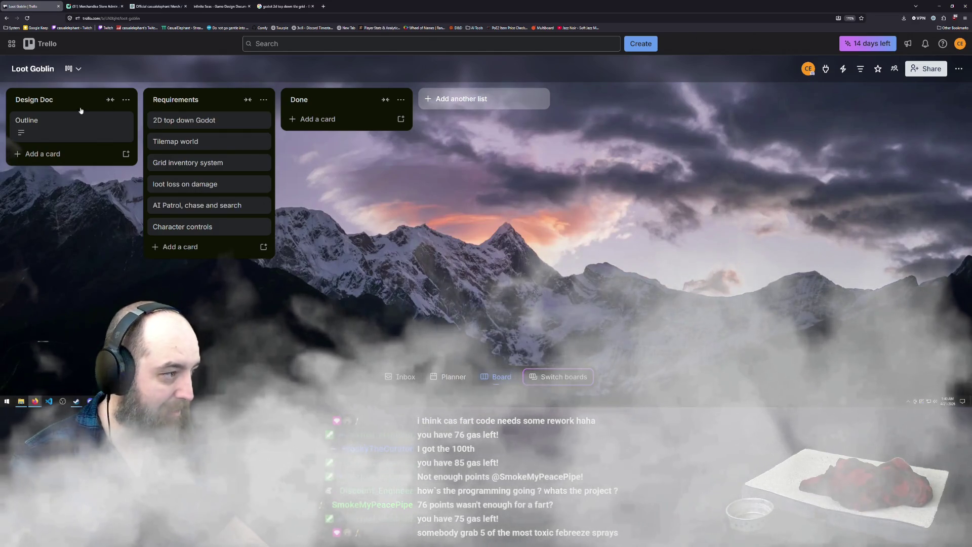
left_click(22, 121)
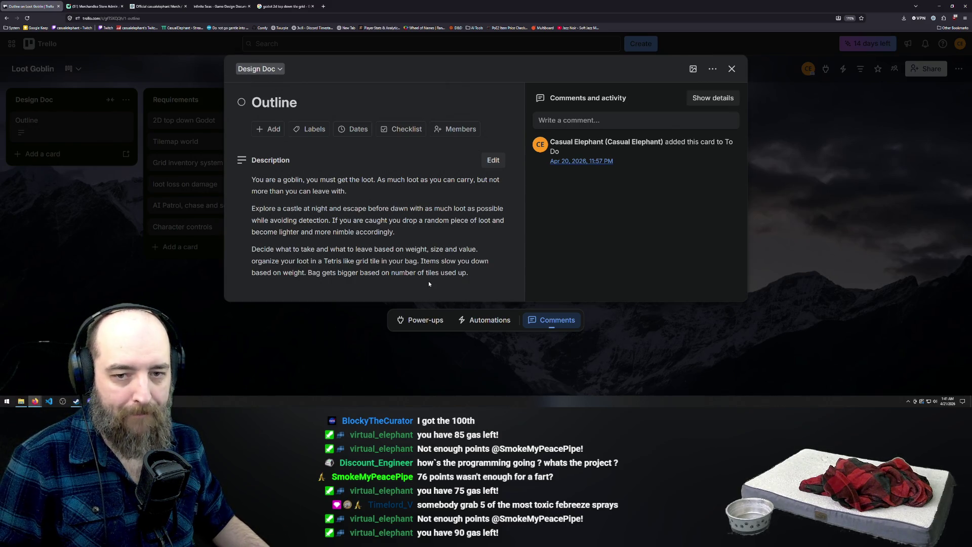
Step: Close the Outline card's details to reveal the full Loot Goblin board
left_click(320, 342)
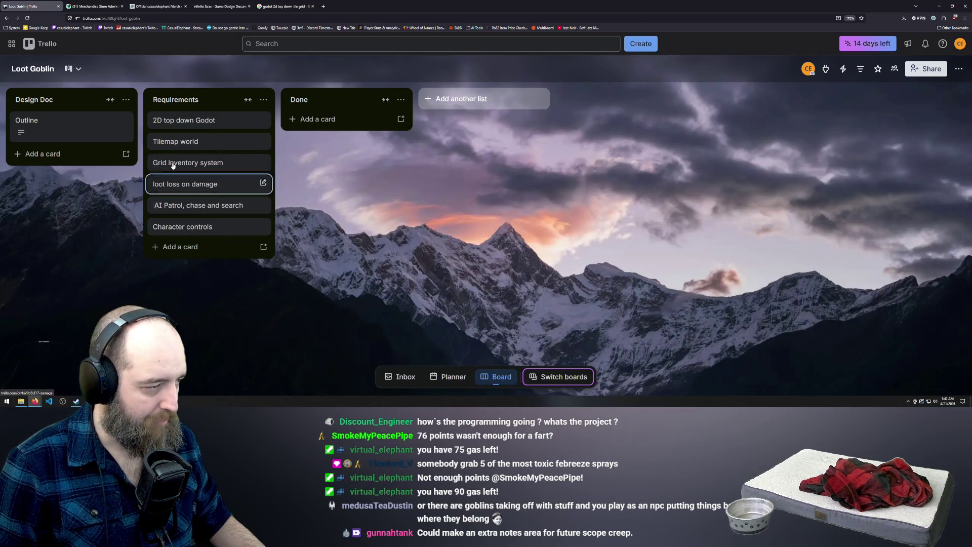
Step: Move Character controls above loot loss on damage, move Tilemap world below it, and mark 2D top down Godot complete
left_click_drag(201, 227, 198, 185)
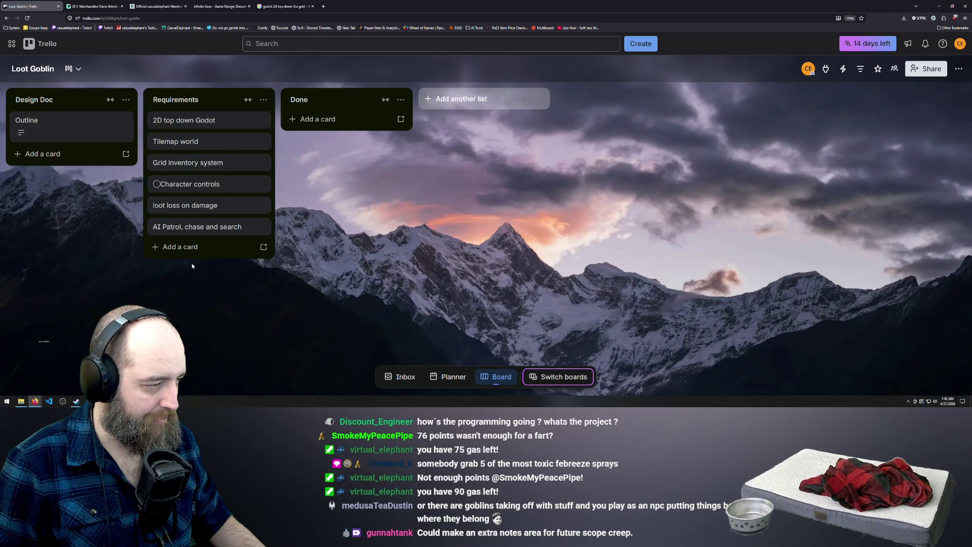
left_click_drag(218, 147, 221, 191)
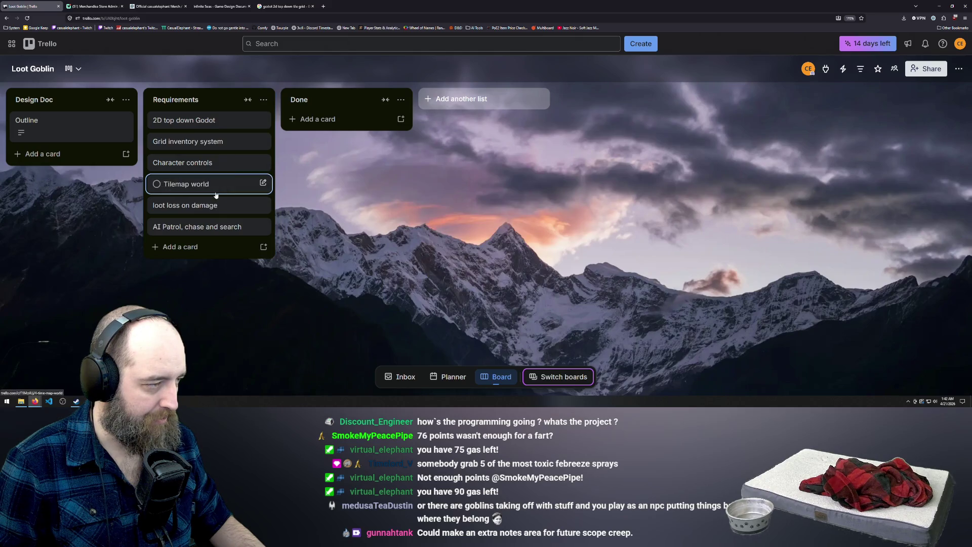
left_click(156, 122)
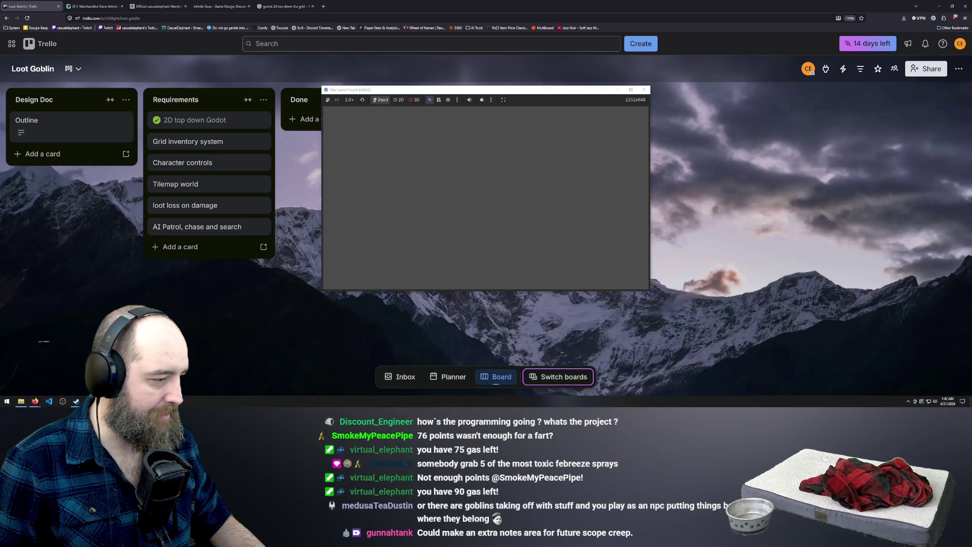
Step: Close the running game window and return to the Godot script editor
left_click(644, 90)
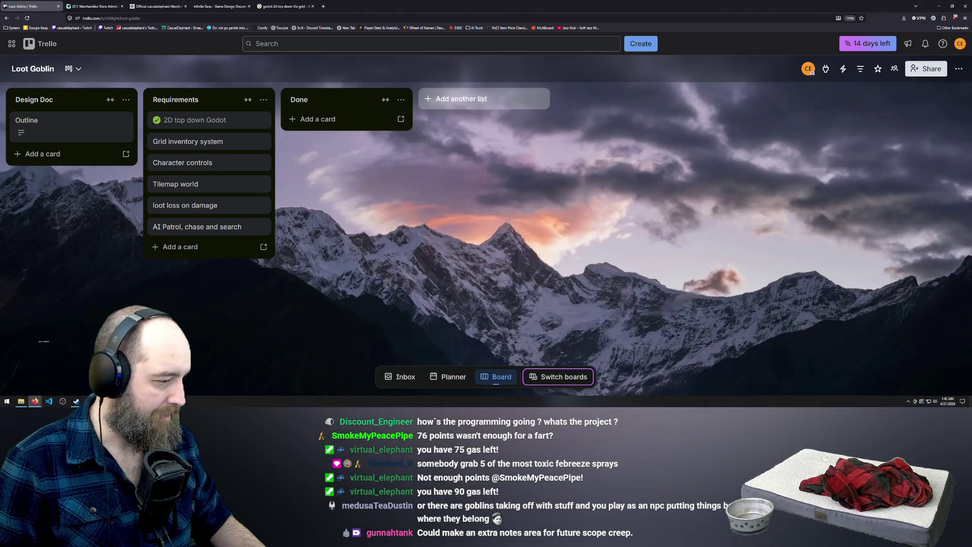
key("alt+Tab")
left_click(261, 100)
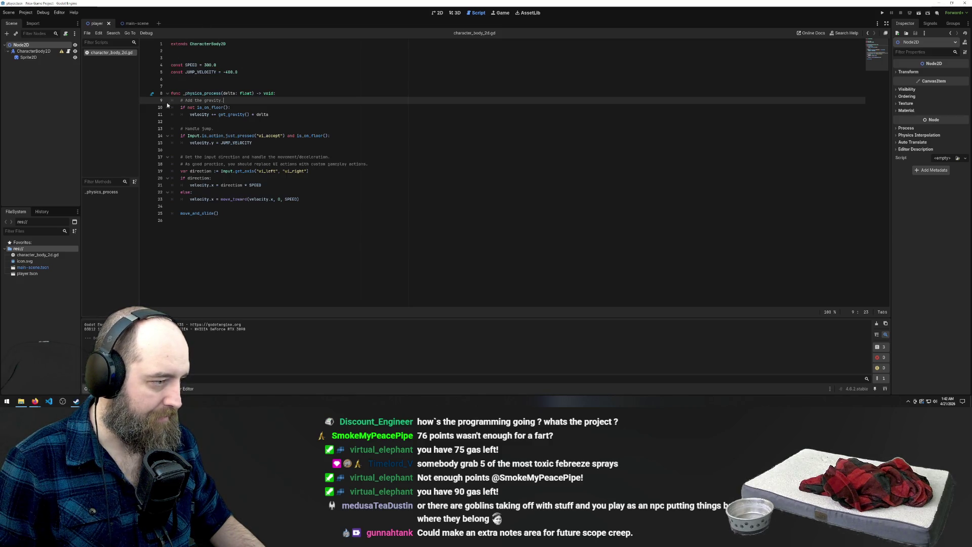
left_click(278, 170)
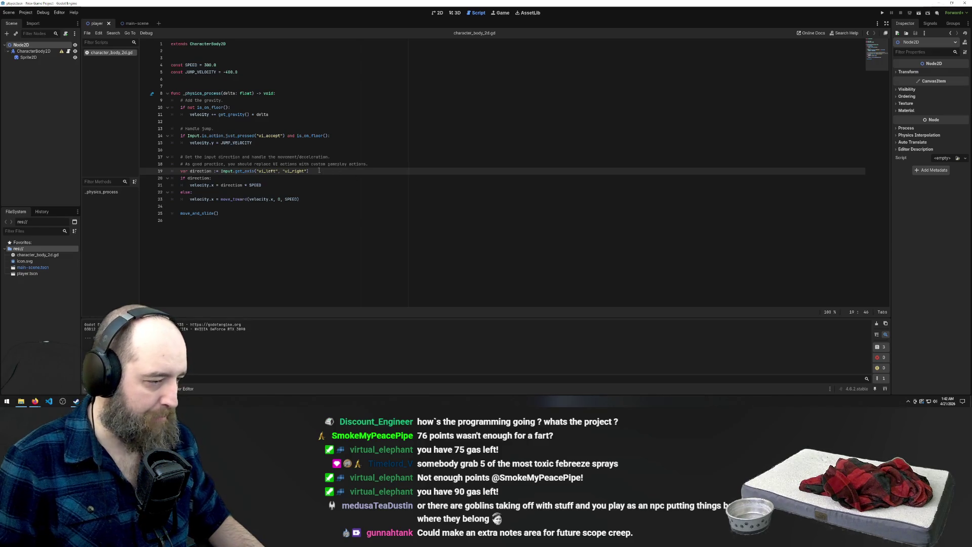
key("F5")
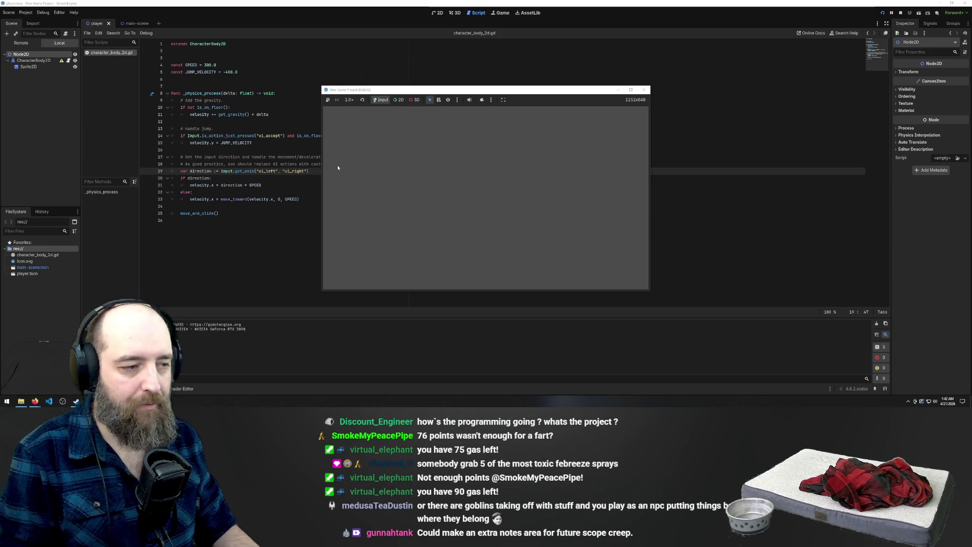
left_click(643, 91)
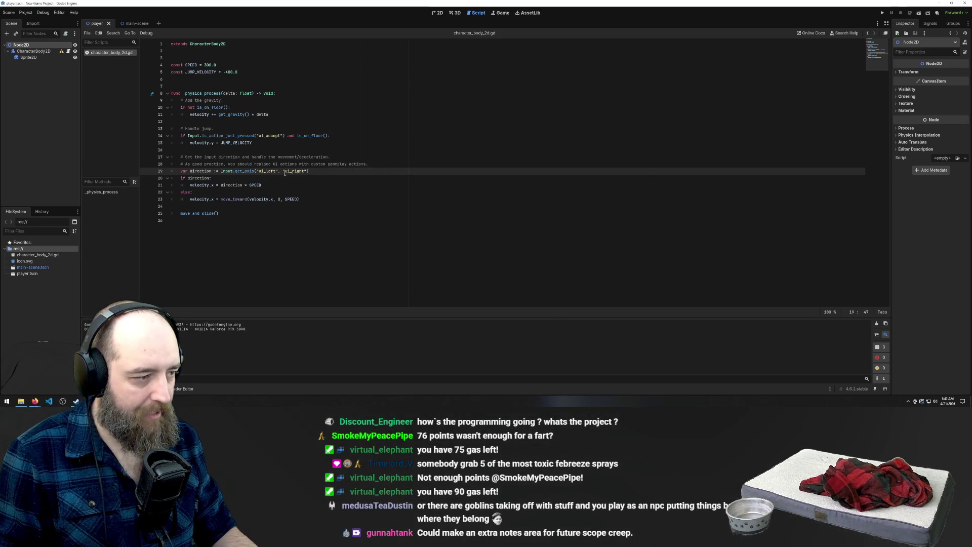
left_click(357, 111)
key("F5")
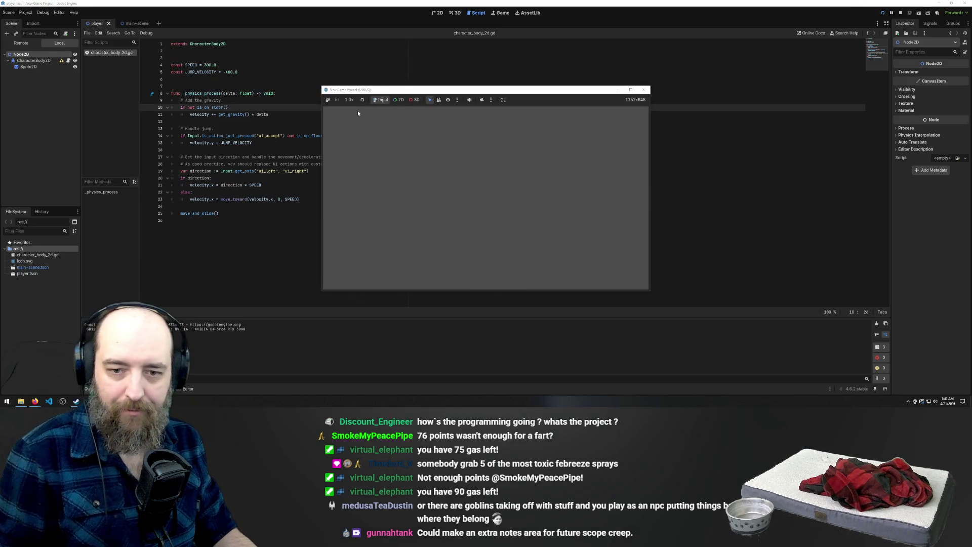
left_click(643, 90)
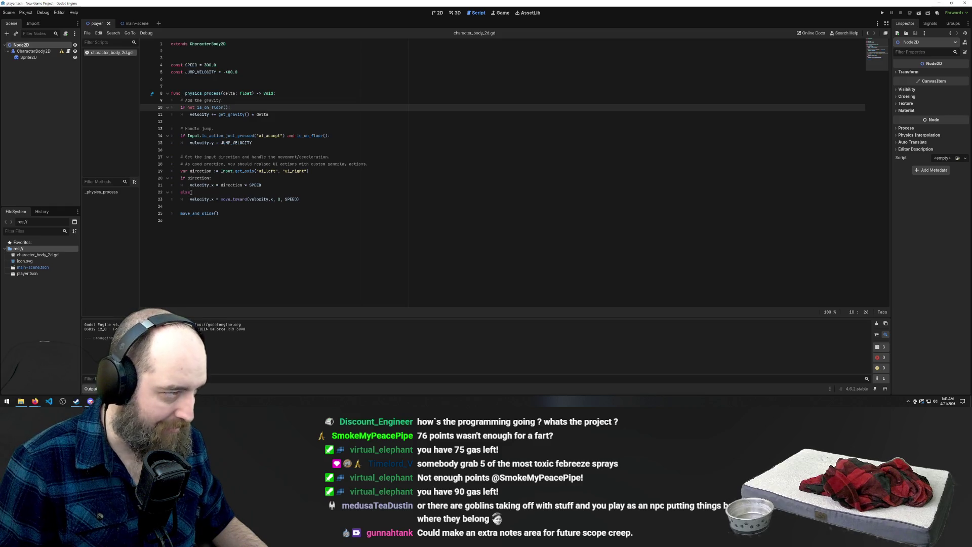
Step: Delete the JUMP_VELOCITY constant and the three jump-handling lines
left_click_drag(219, 65, 171, 72)
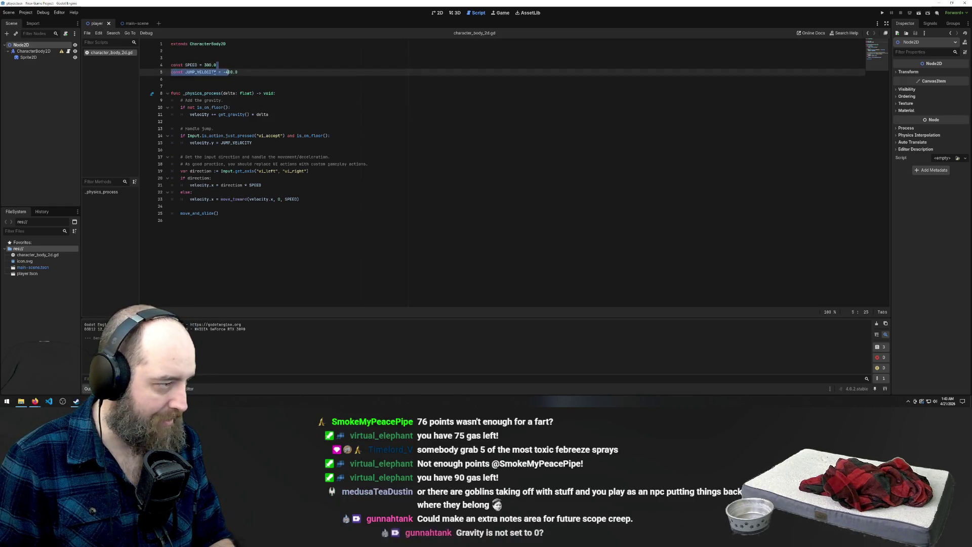
left_click_drag(238, 71, 131, 74)
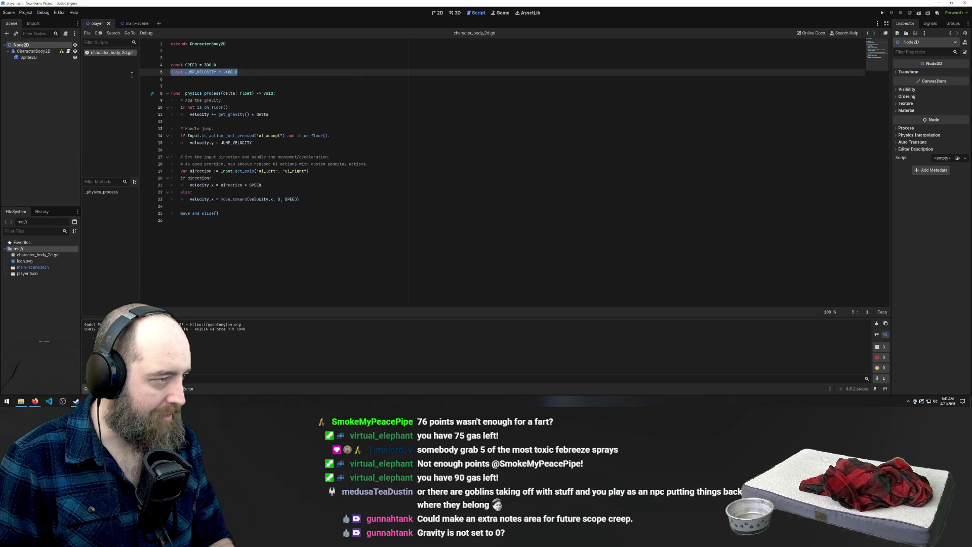
key("BackSpace")
key("BackSpace")
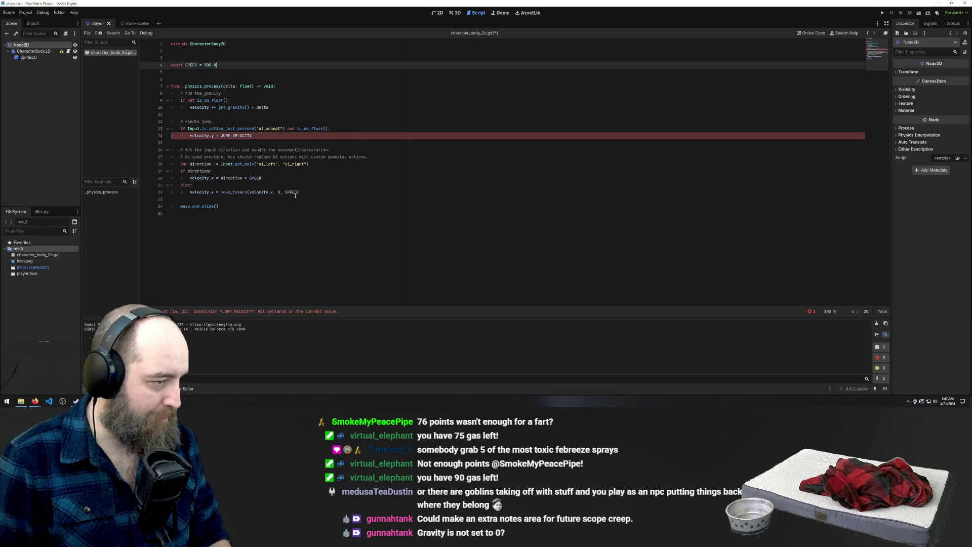
left_click(246, 136)
key("shift+Up")
key("shift+Up")
key("shift+Up")
key("BackSpace")
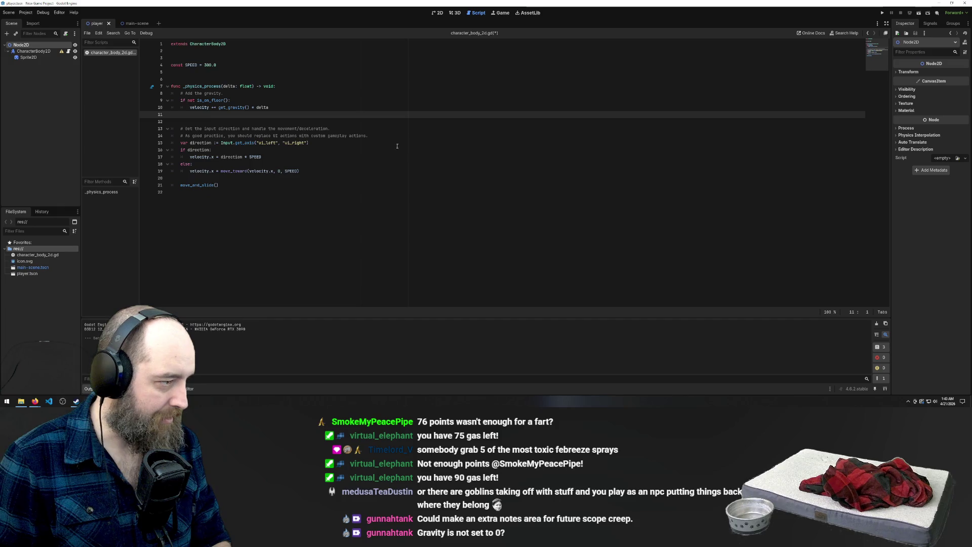
Step: Remove the leftover blank line and the gravity multiplication term on line 10
left_click(300, 172)
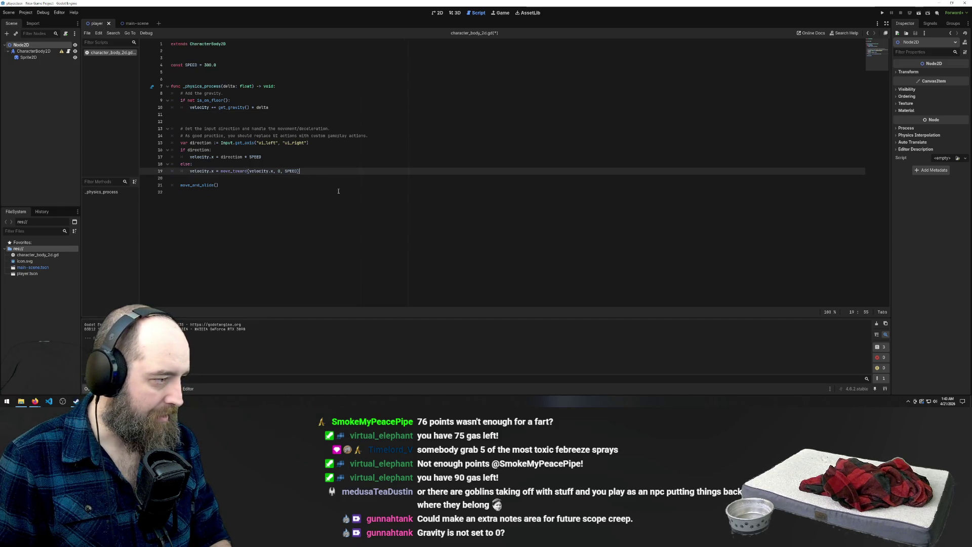
left_click(321, 114)
key("BackSpace")
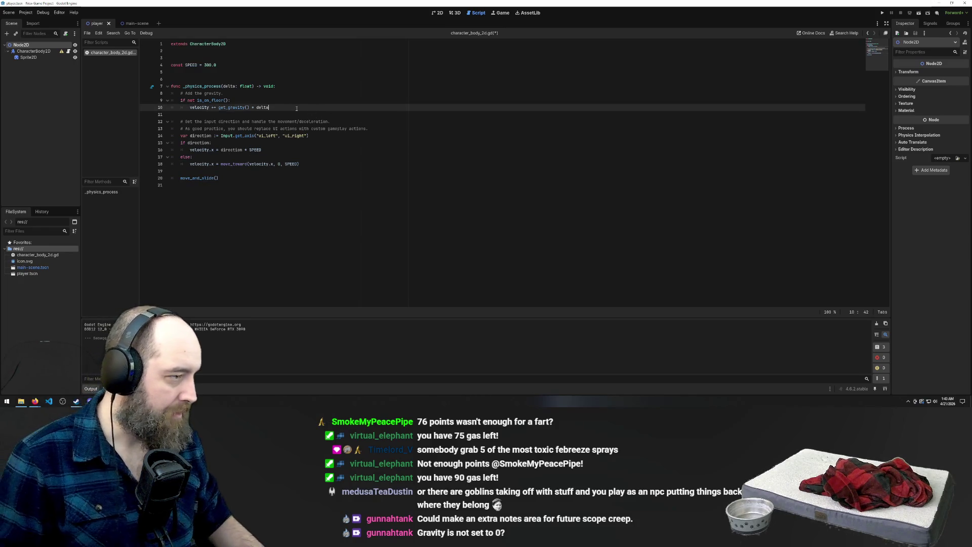
left_click(256, 113)
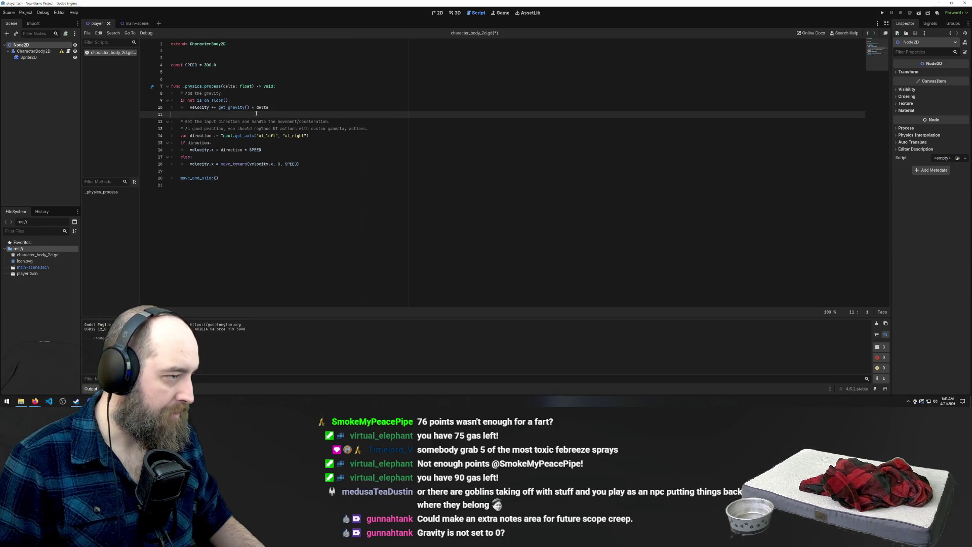
left_click(289, 109)
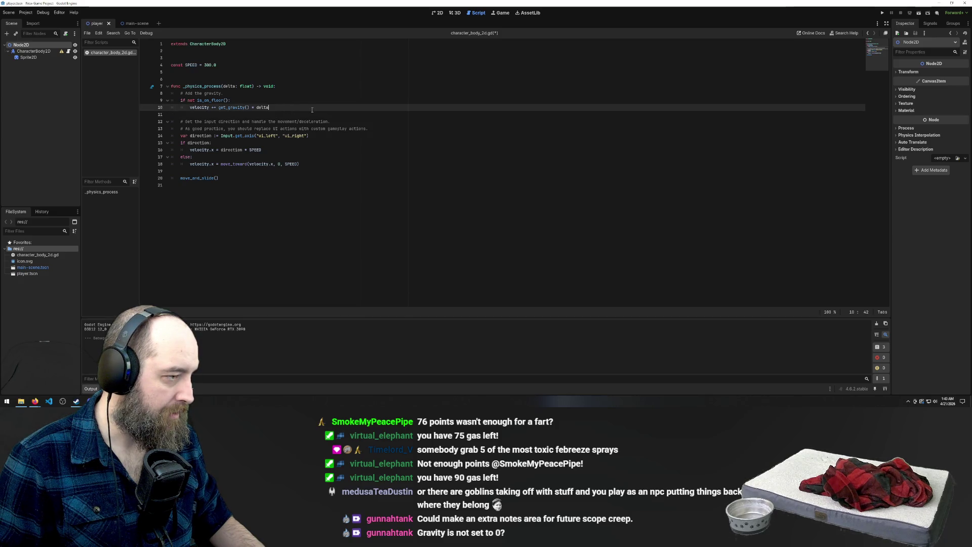
left_click(251, 108)
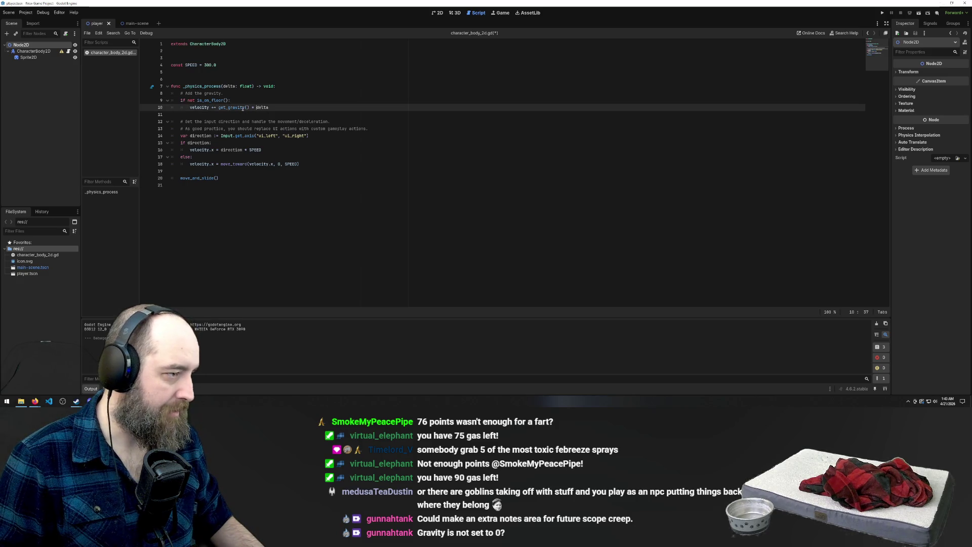
left_click_drag(257, 107, 227, 107)
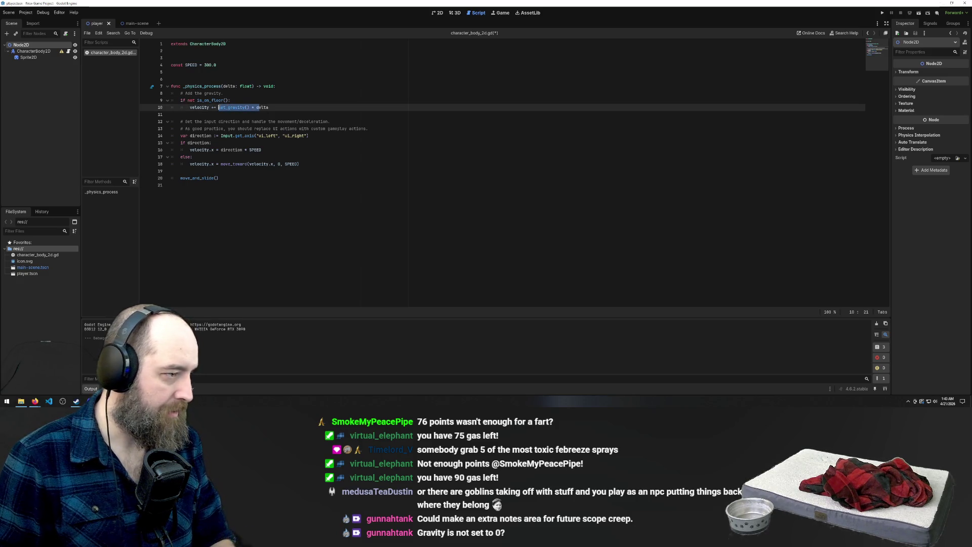
key("BackSpace")
type("d")
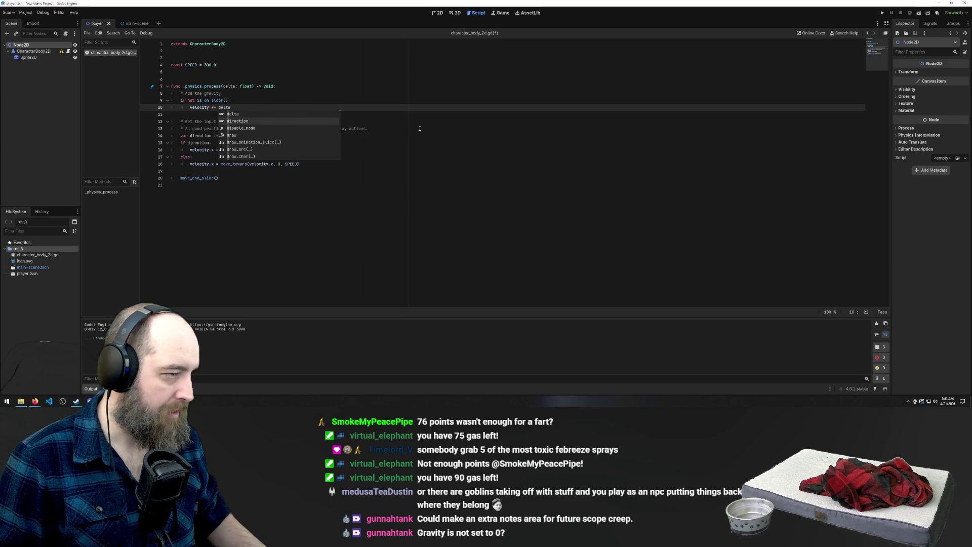
left_click(334, 86)
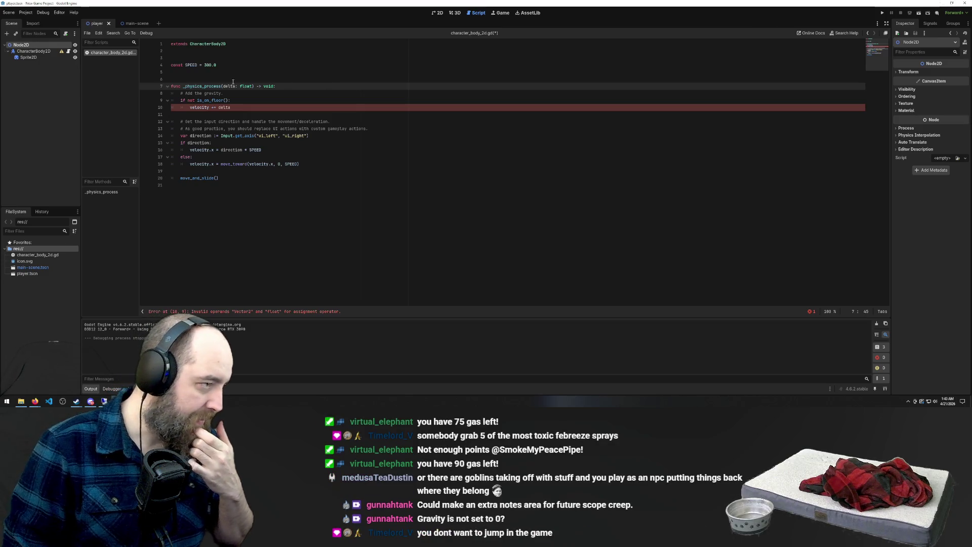
left_click(220, 107)
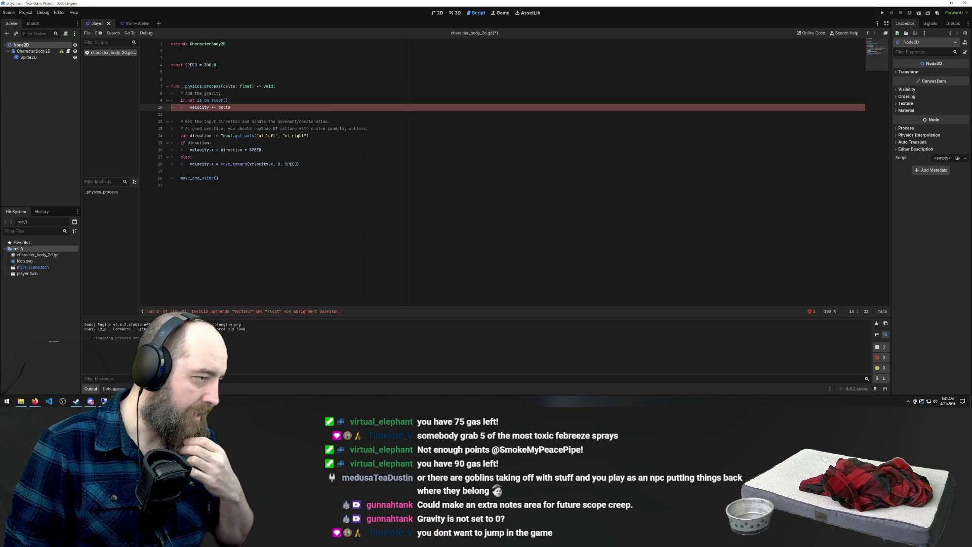
Step: Check the uses of direction and velocity, then delete the whole gravity block
double_click(201, 136)
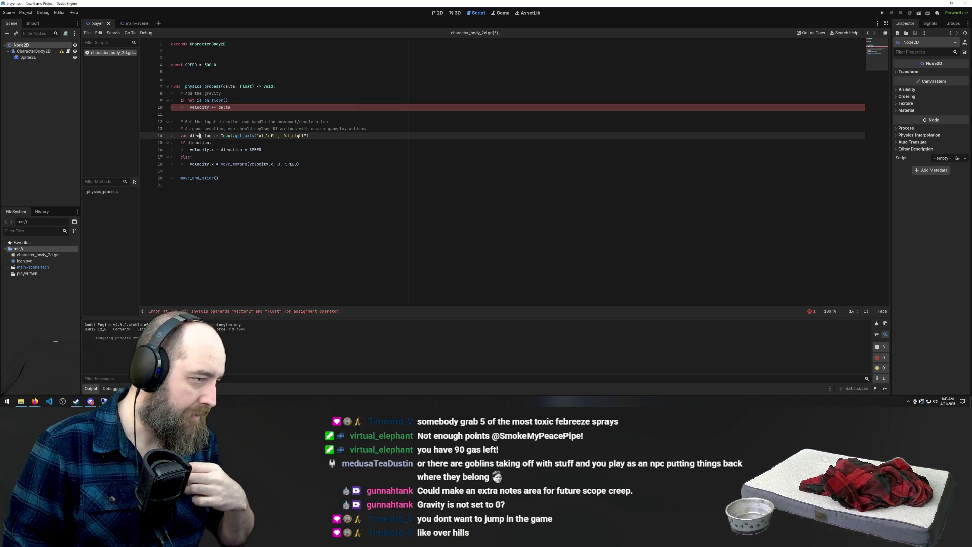
double_click(199, 108)
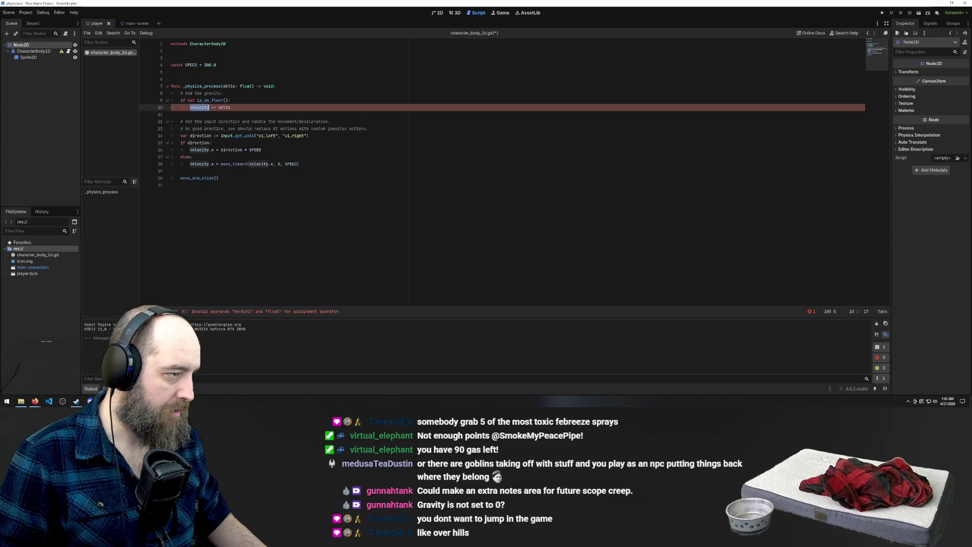
left_click(220, 107)
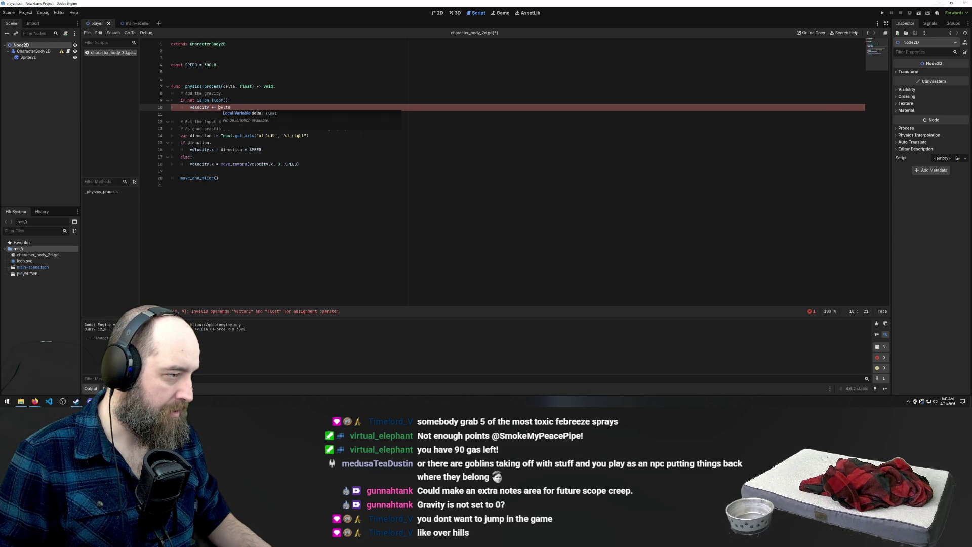
left_click(268, 135)
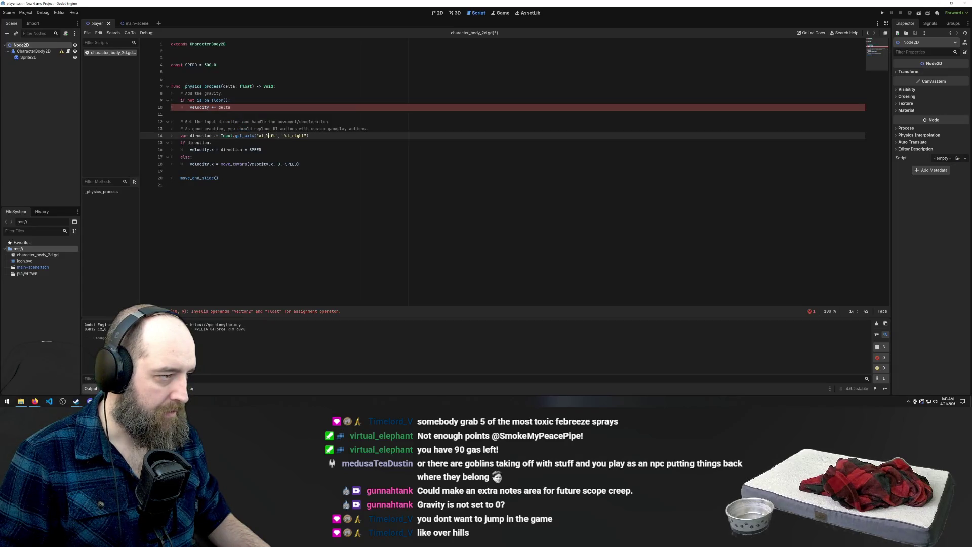
mouse_move(231, 108)
left_mouse_down()
mouse_move(124, 98)
mouse_move(342, 88)
left_mouse_up()
key("BackSpace")
key("BackSpace")
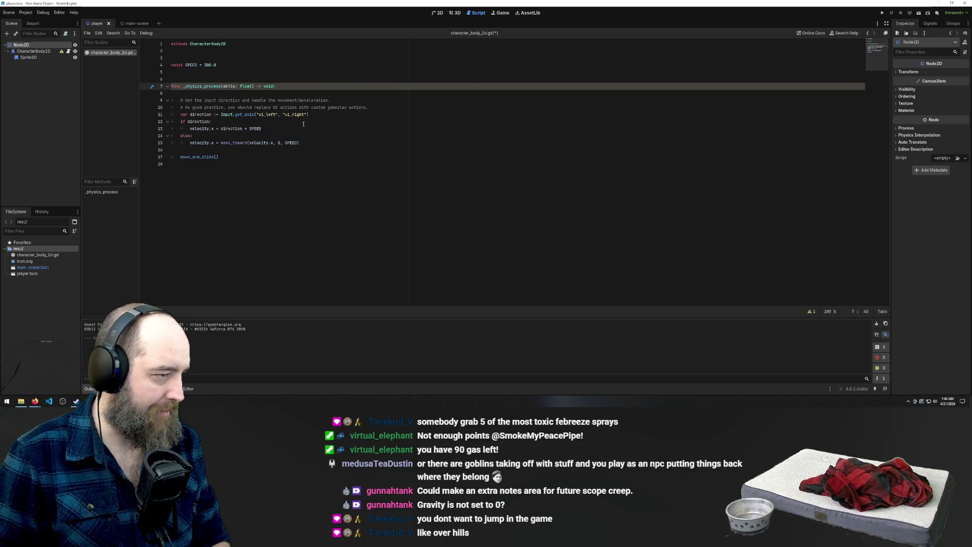
Step: Save character_body_2d.gd and run the project to test movement
left_click(294, 108)
key("ctrl+s")
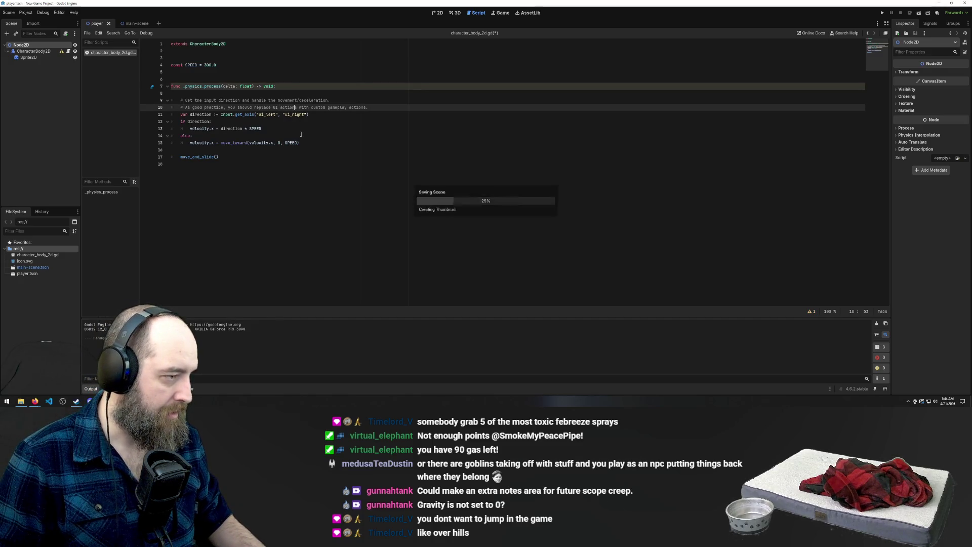
left_click(173, 164)
key("F5")
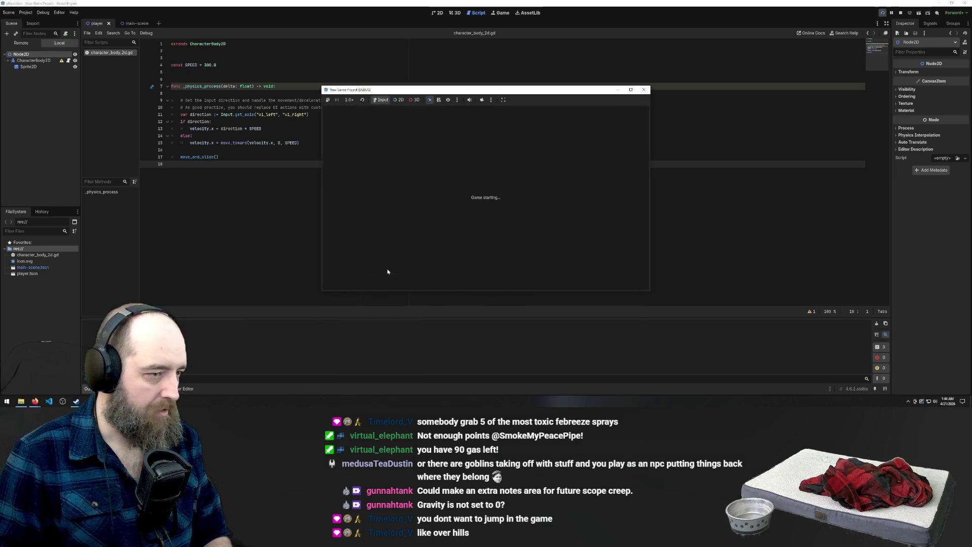
Step: Move the Godot icon back and forth with the Left and Right arrows, then close the game
key("Left")
key("Left")
key("Left")
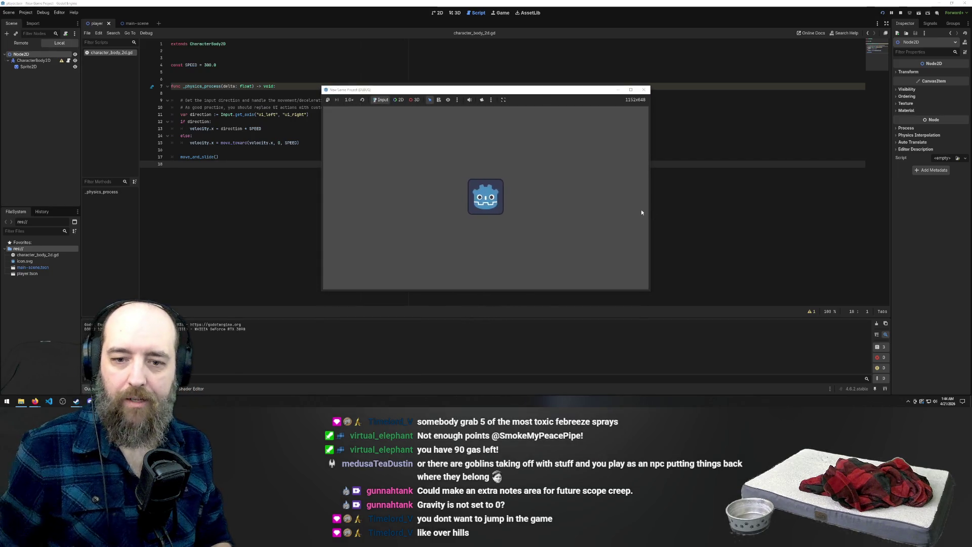
key("Left")
key("Left")
key("Left")
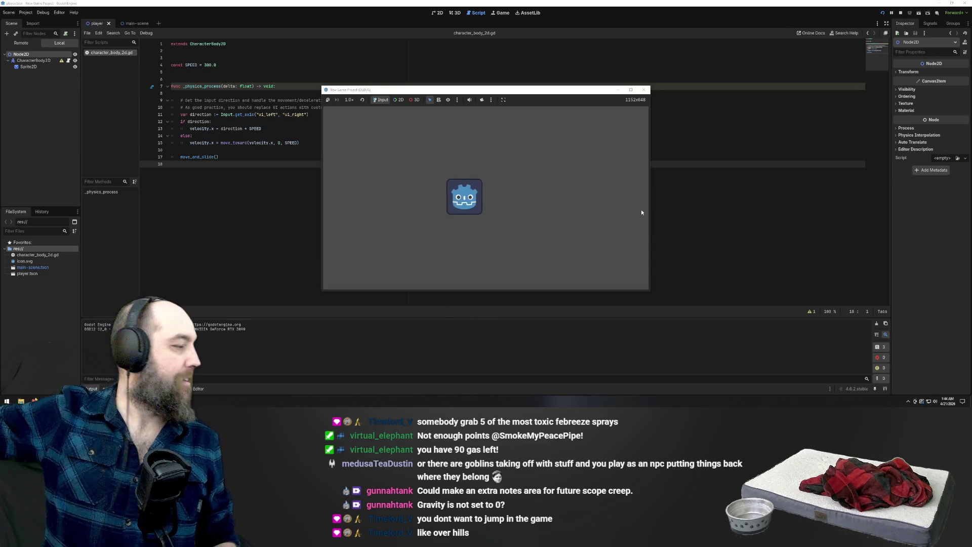
key("Right")
key("Left")
key("Left")
key("Right")
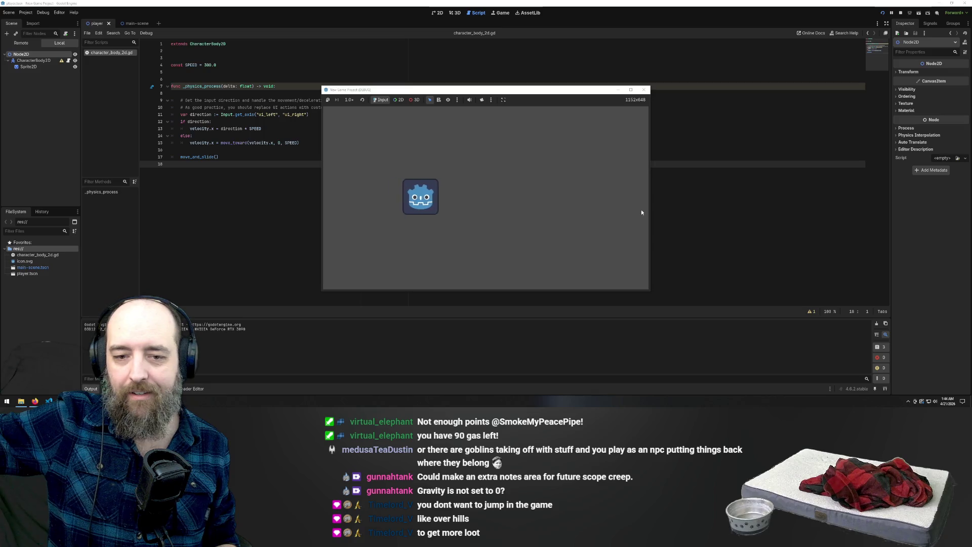
key("Left")
key("Right")
key("Left")
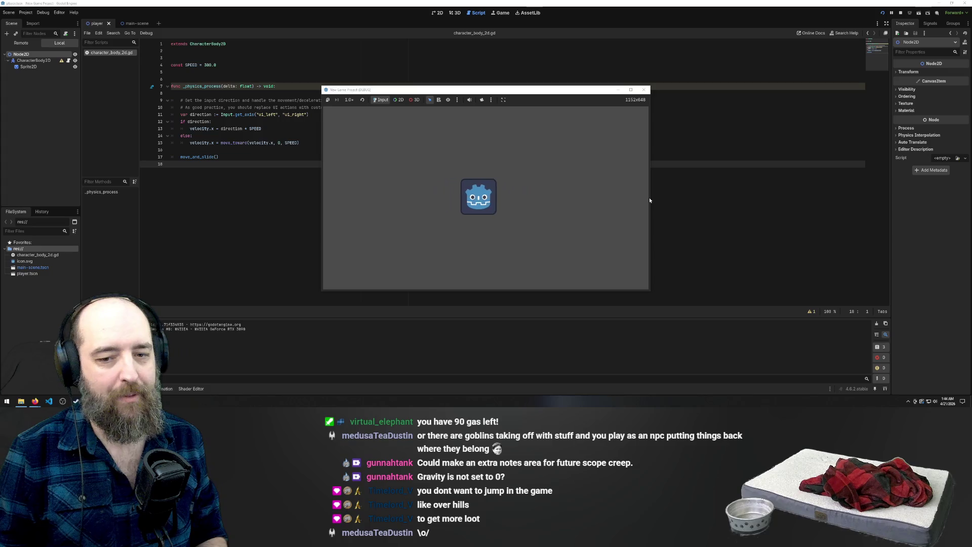
key("Right")
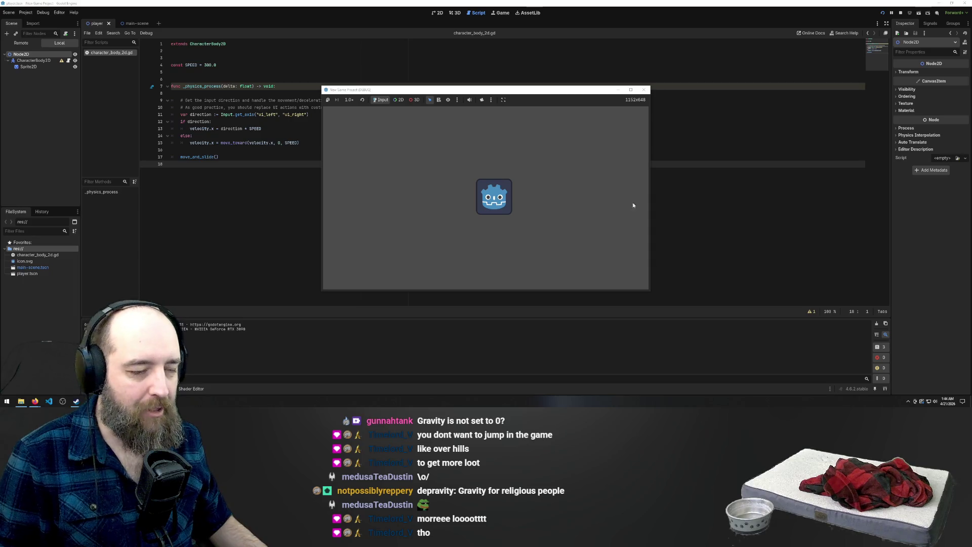
key("Left")
key("Right")
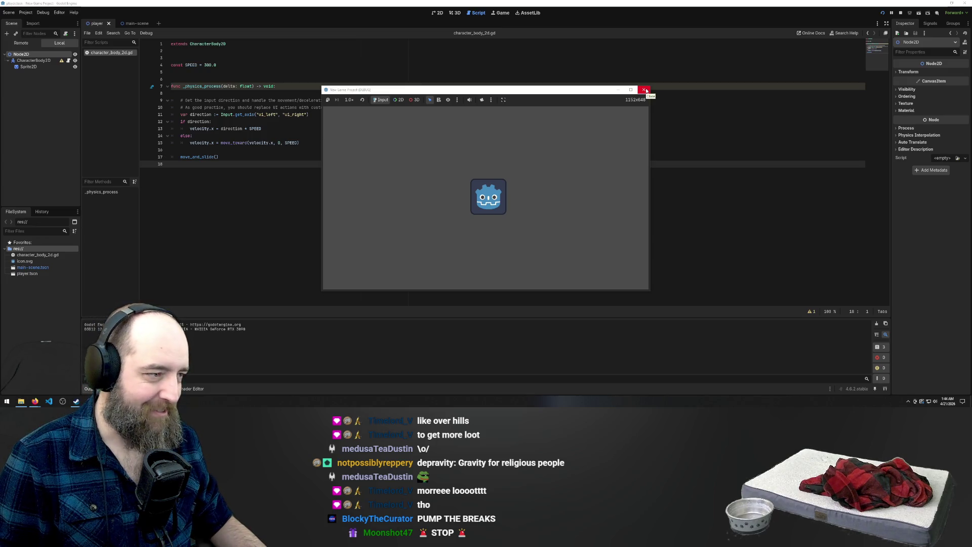
left_click(646, 90)
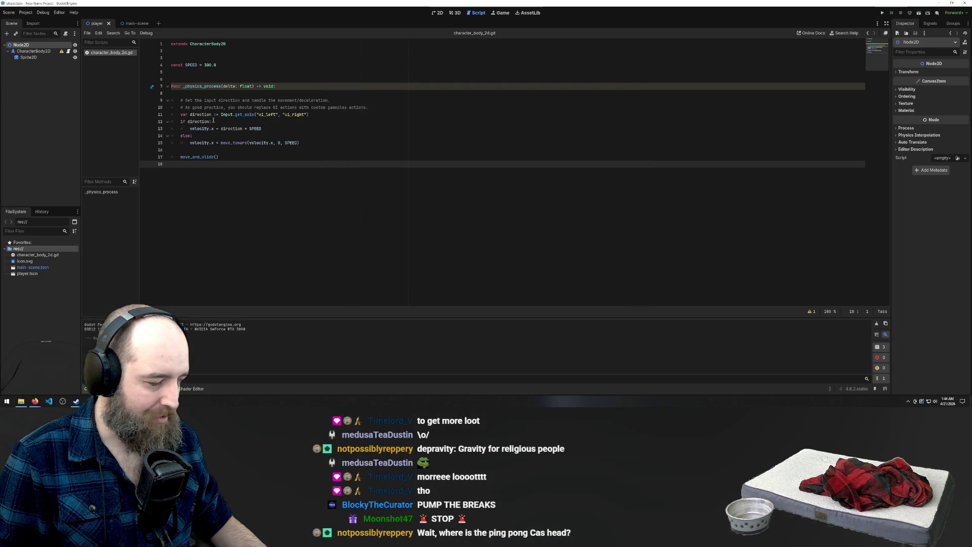
Step: Replace Input.get_axis with Input.get_vector on line 11 via the 'vect' autocomplete
left_click(318, 115)
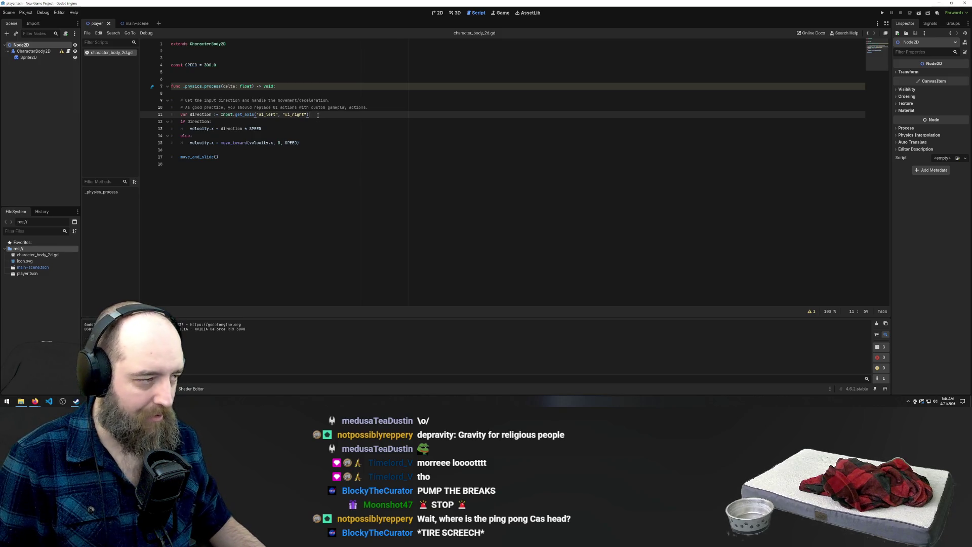
mouse_move(244, 115)
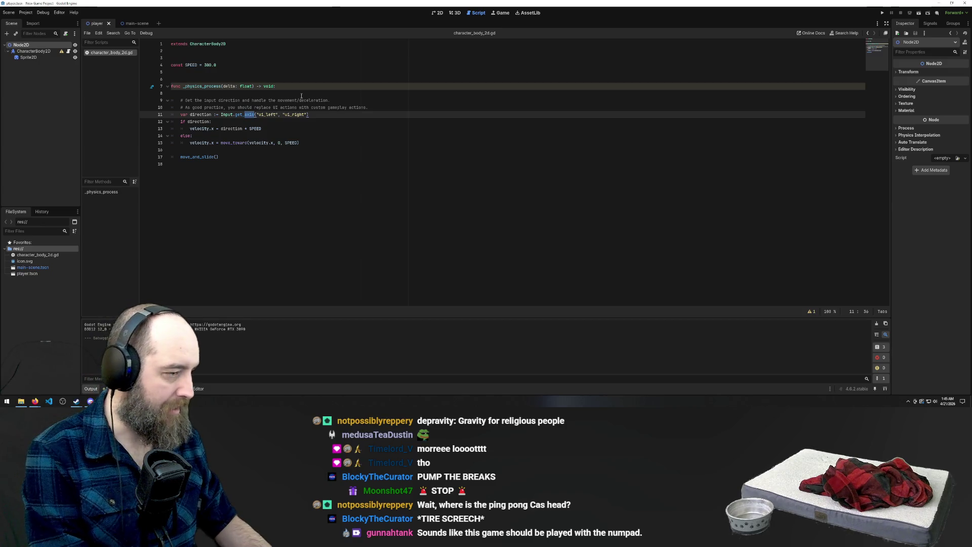
type("vector")
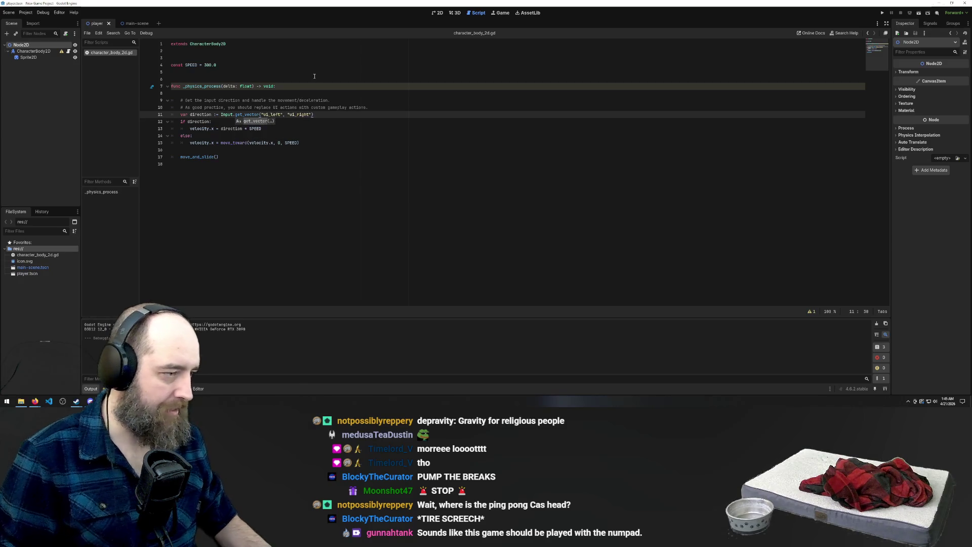
key("Return")
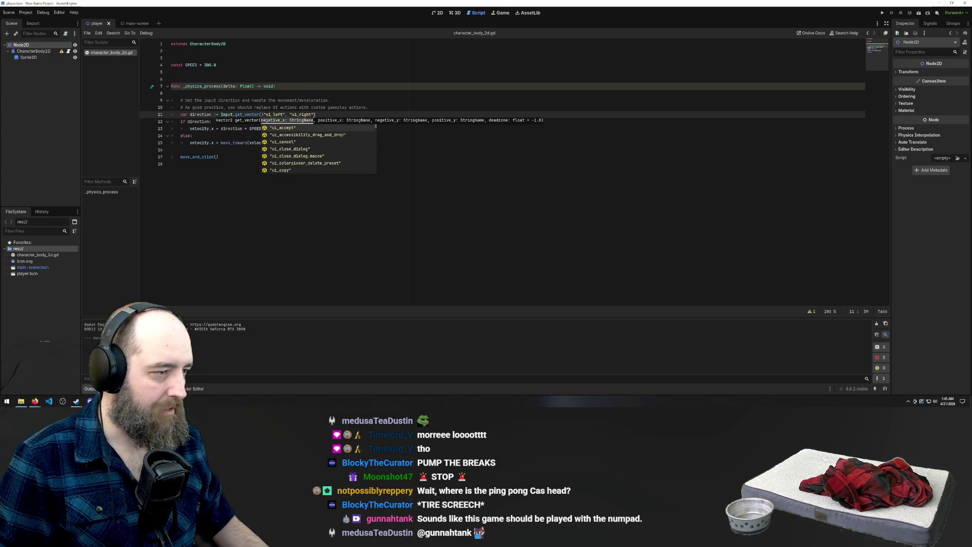
left_click_drag(315, 114, 263, 116)
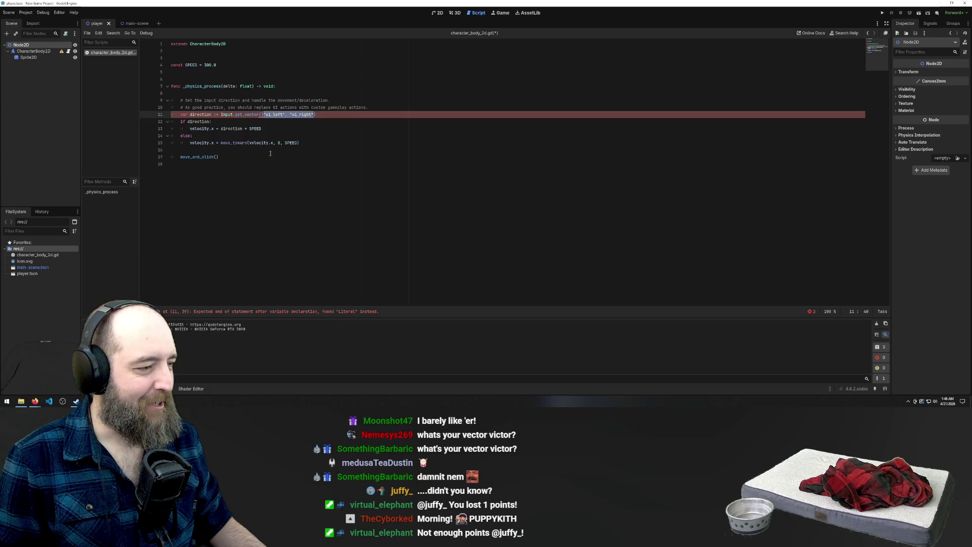
Step: Delete the old "ui_left", "ui_right" arguments so line 11 reads Input.get_vector()
left_click(348, 82)
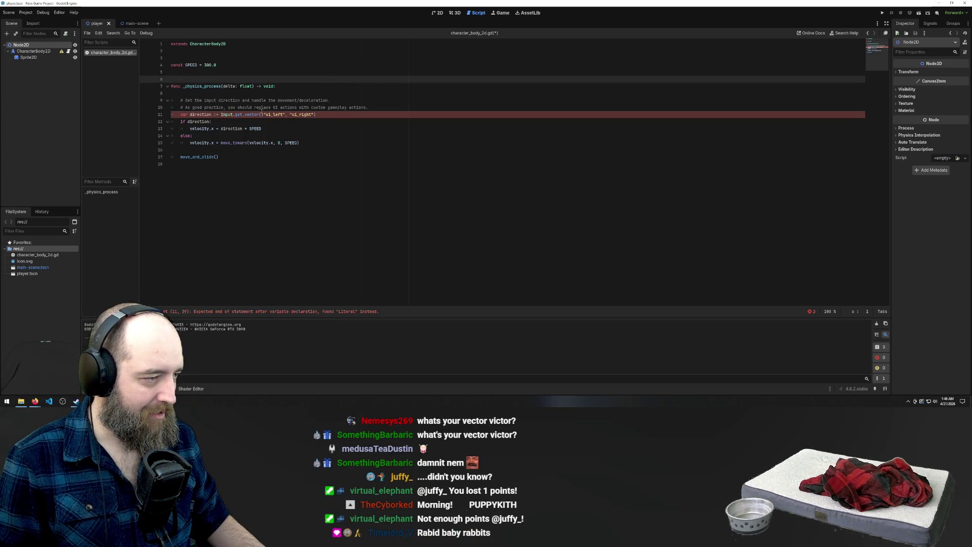
left_click_drag(320, 114, 261, 114)
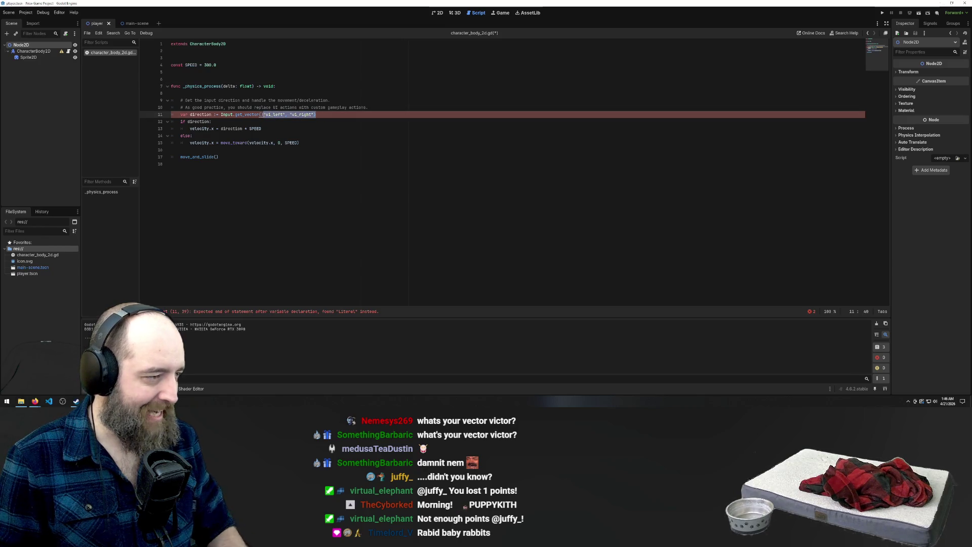
key("BackSpace")
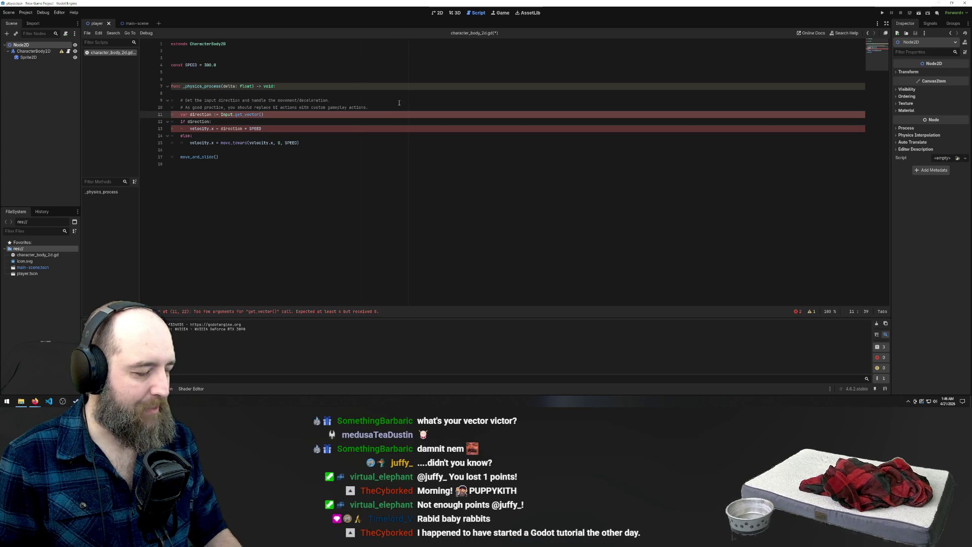
type("\"")
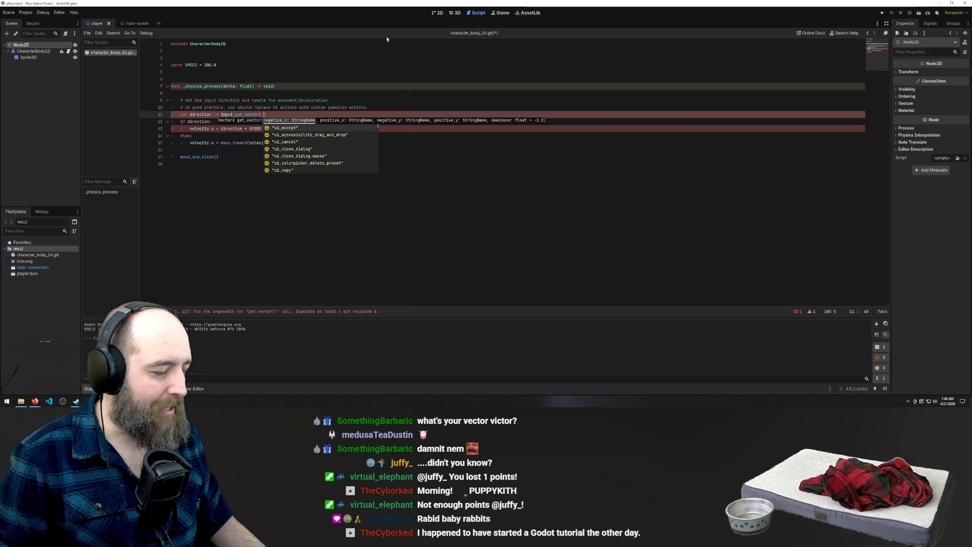
left_click(263, 163)
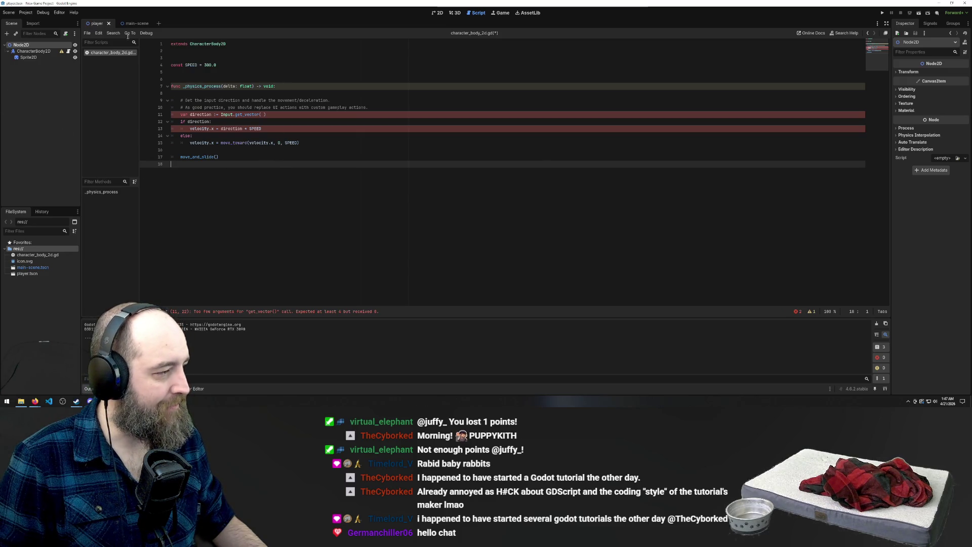
left_click(9, 13)
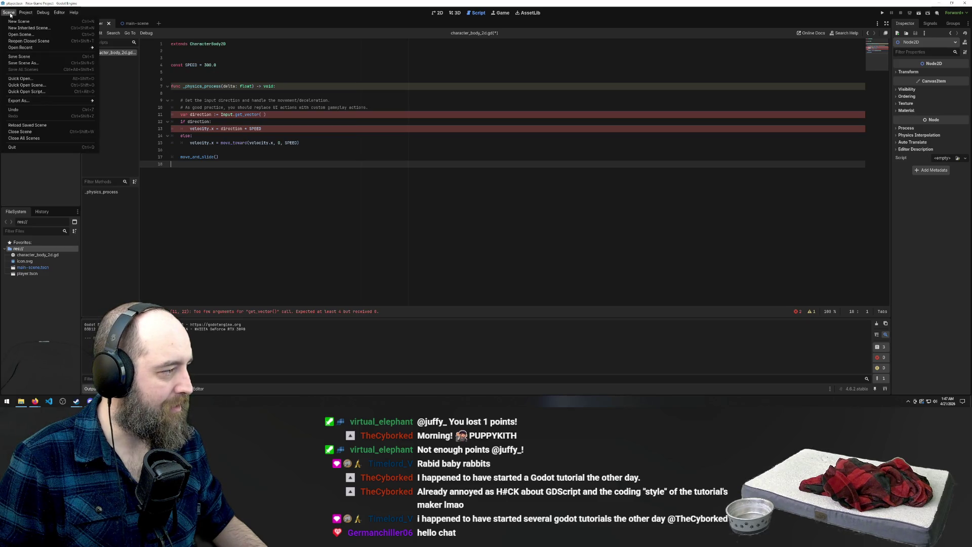
Step: Open Project Settings, browse the rendering categories, and switch to the Input Map page
mouse_move(24, 16)
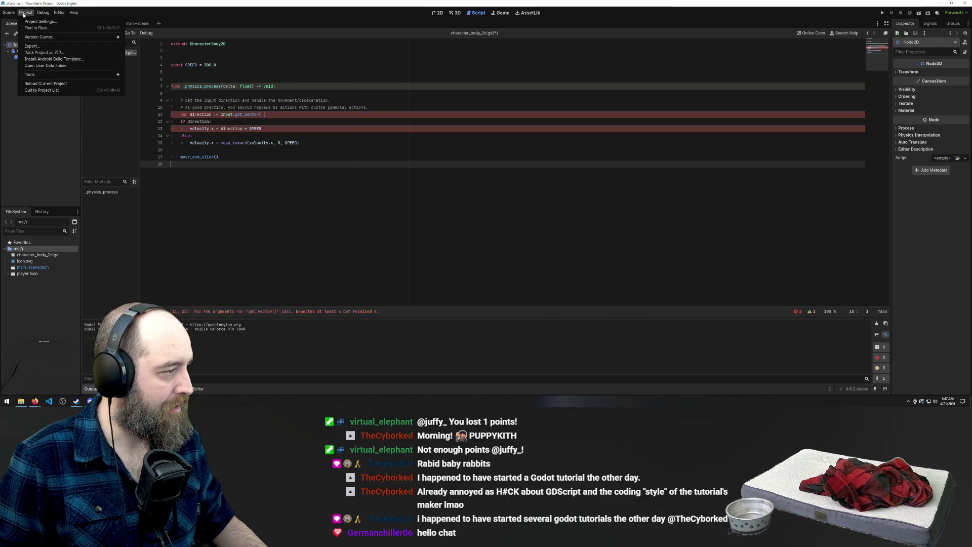
left_click(41, 22)
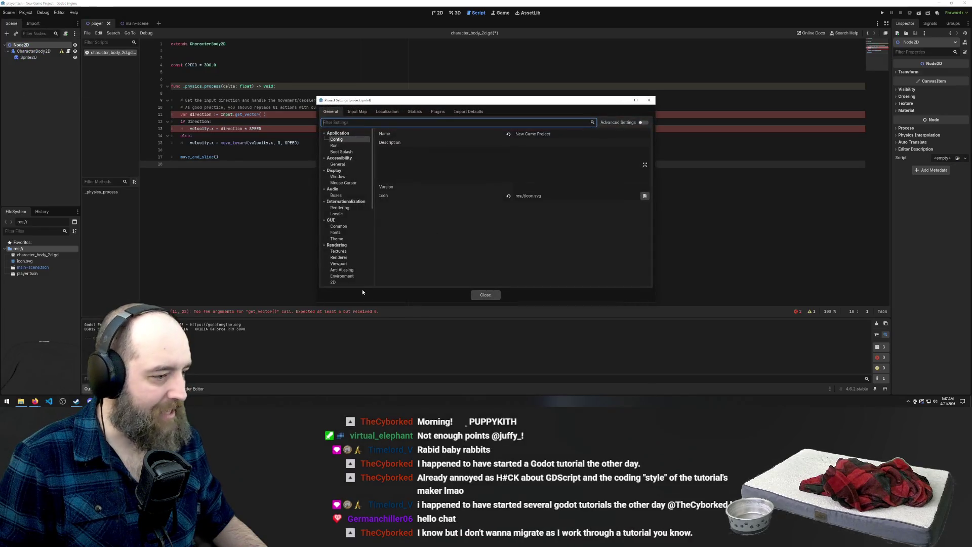
scroll(348, 238, "down", 4)
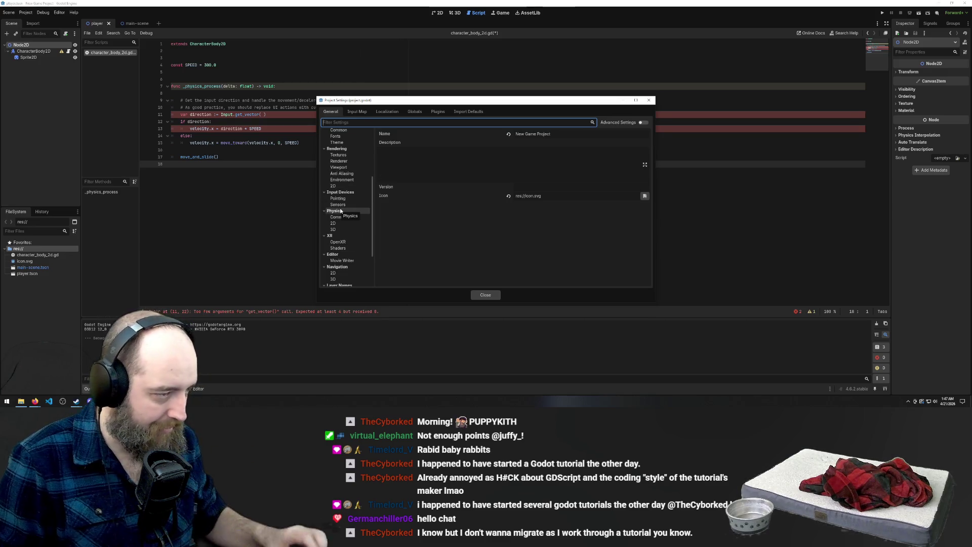
scroll(342, 212, "up", 2)
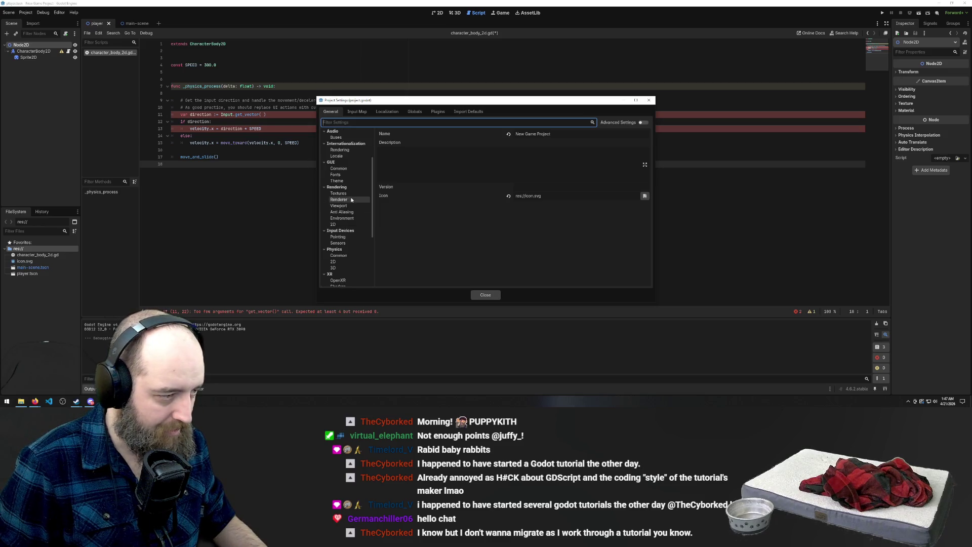
left_click(350, 192)
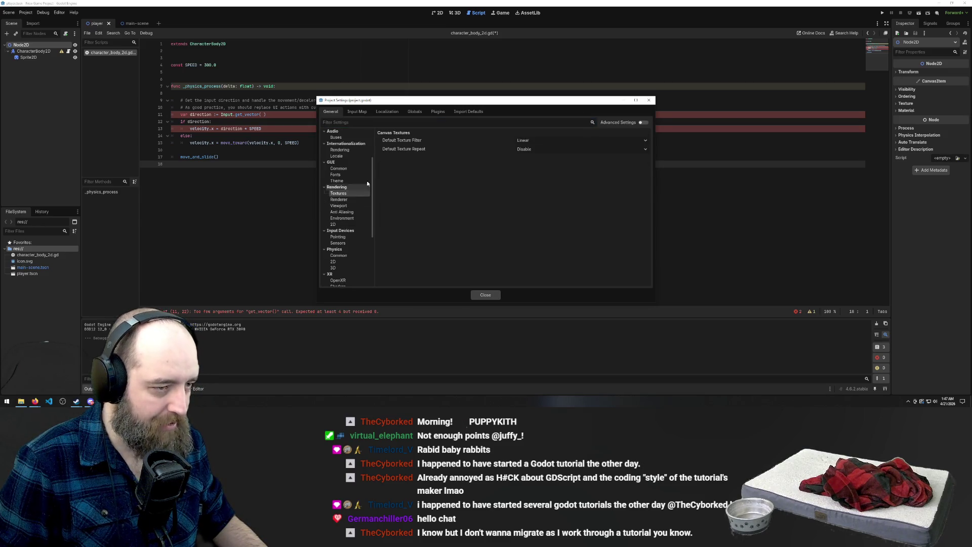
left_click(344, 205)
left_click(343, 224)
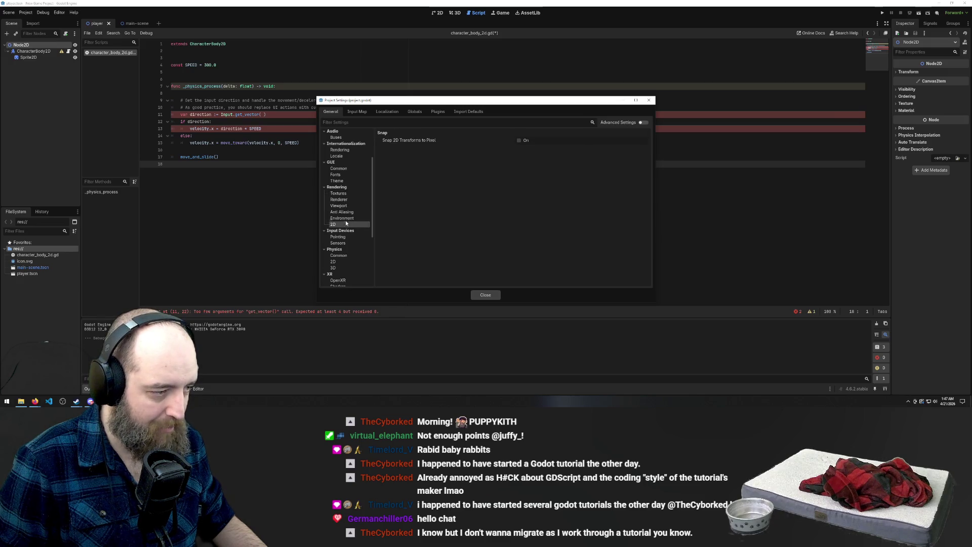
left_click(354, 113)
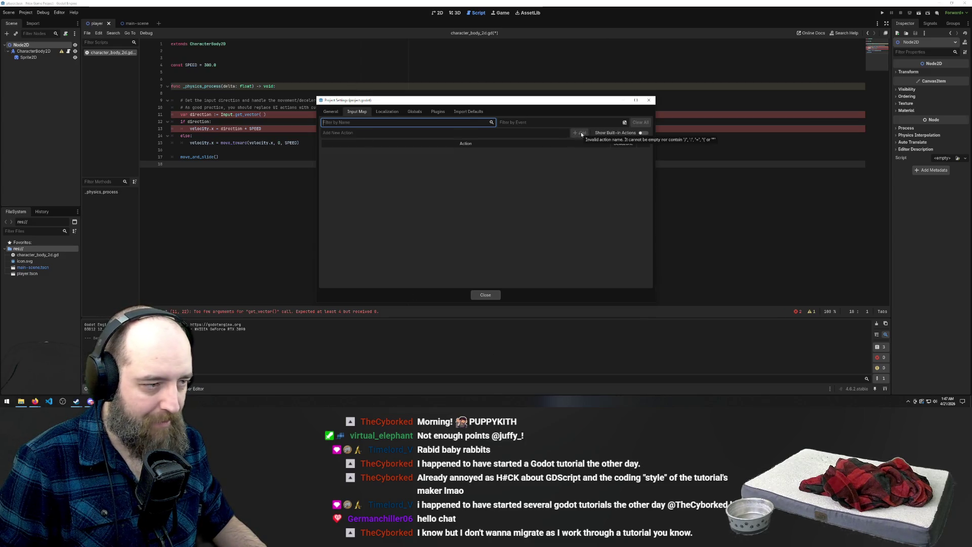
left_click(409, 148)
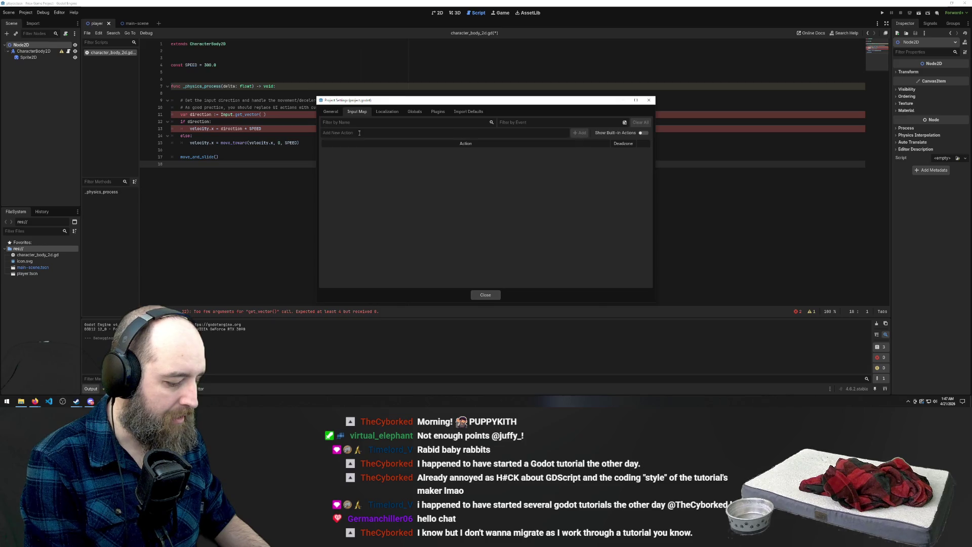
type("u")
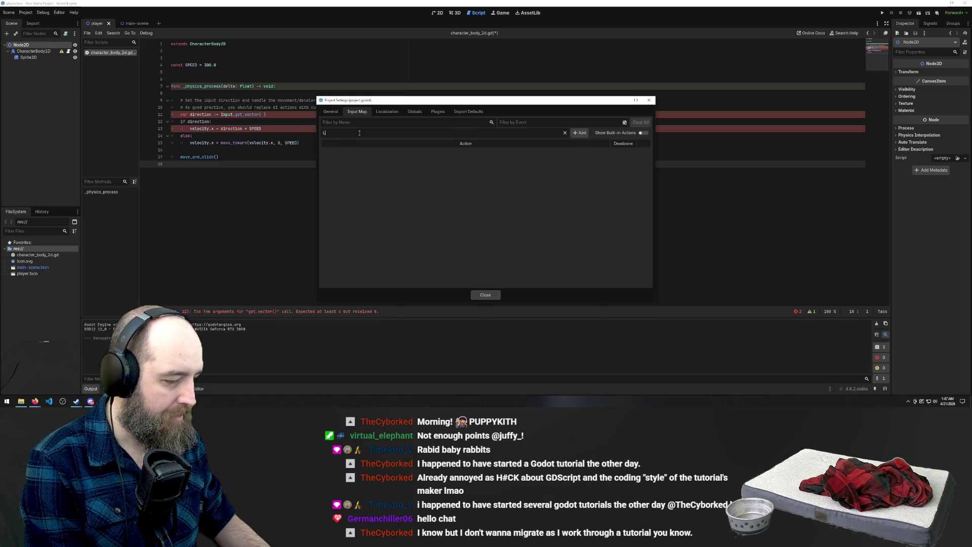
type("t")
key("Return")
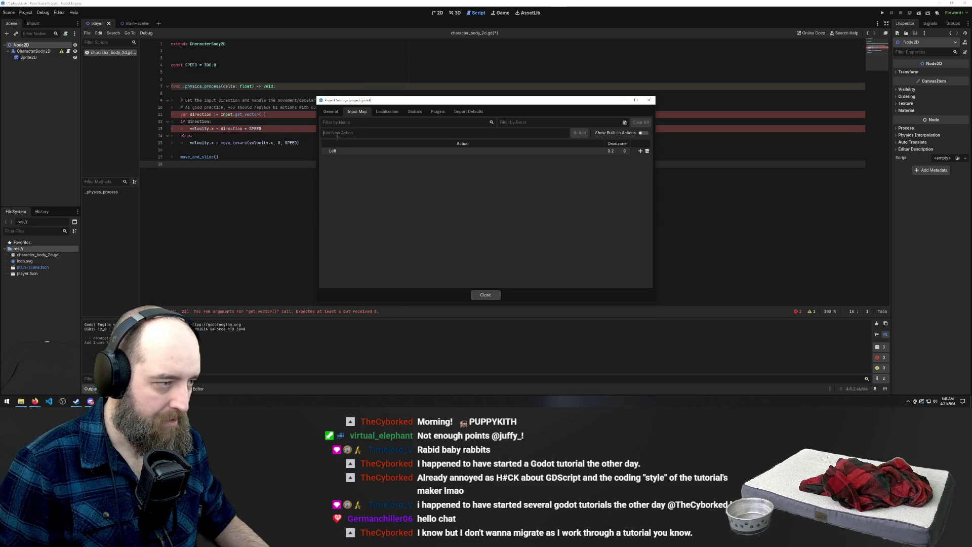
type("Right")
key("Return")
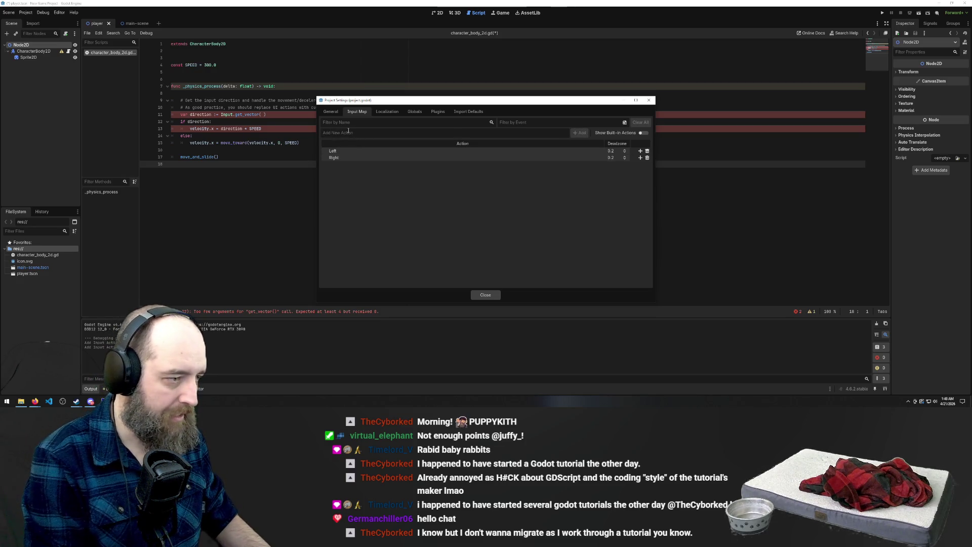
type("Up")
key("Return")
type("D")
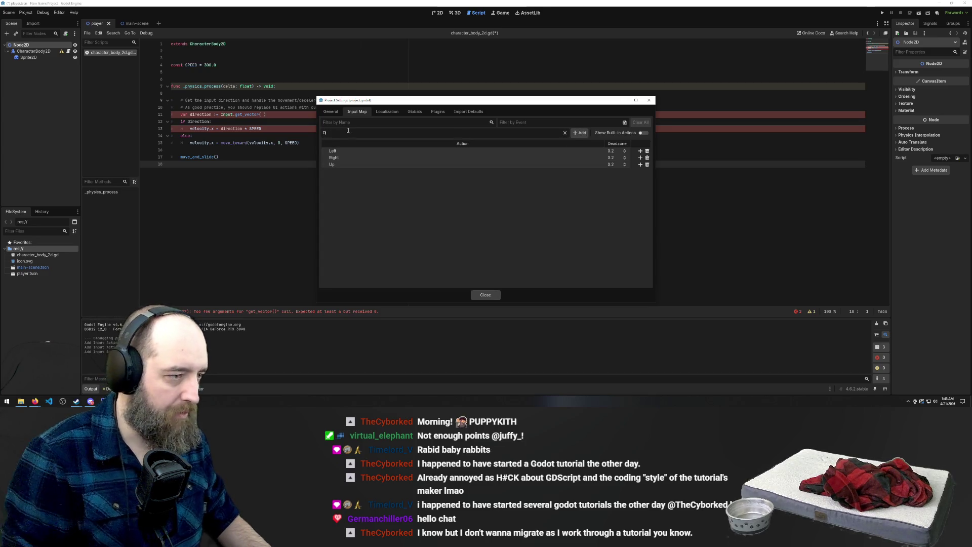
left_click(648, 150)
left_click(648, 151)
left_click(647, 151)
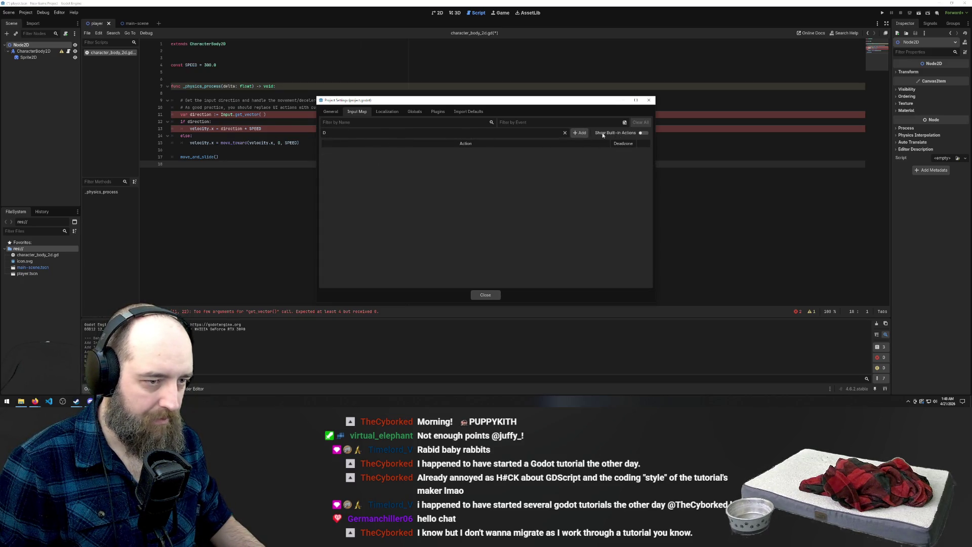
key("BackSpace")
type("Left")
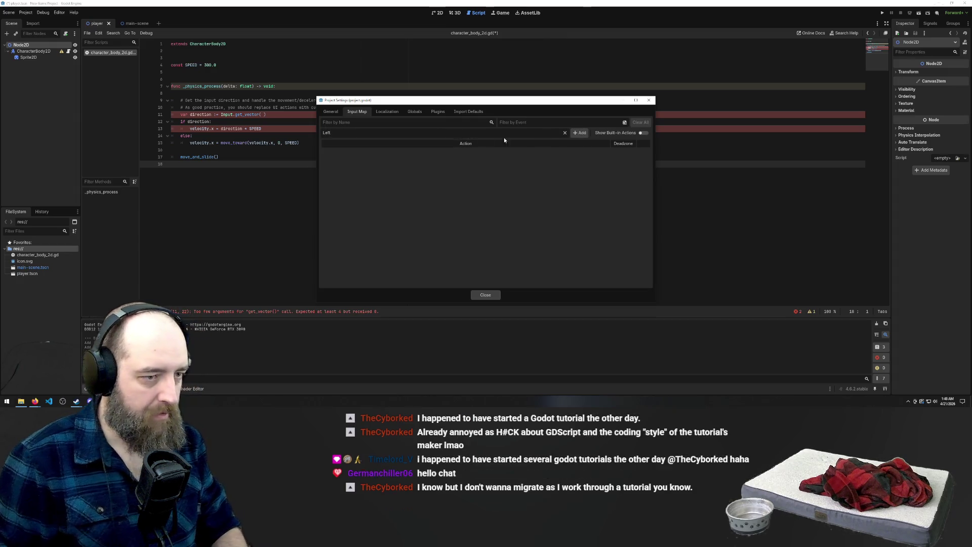
left_click(577, 134)
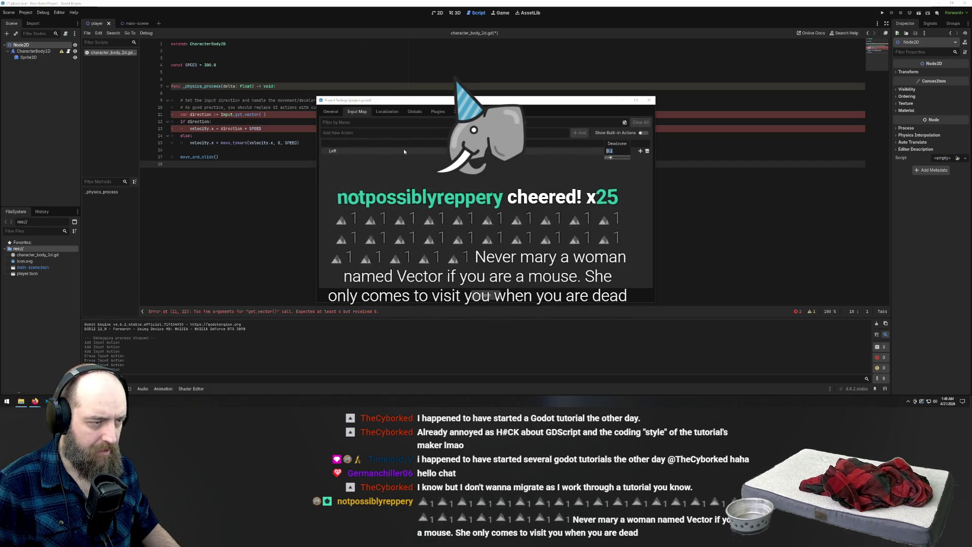
left_click(610, 151)
left_click(647, 151)
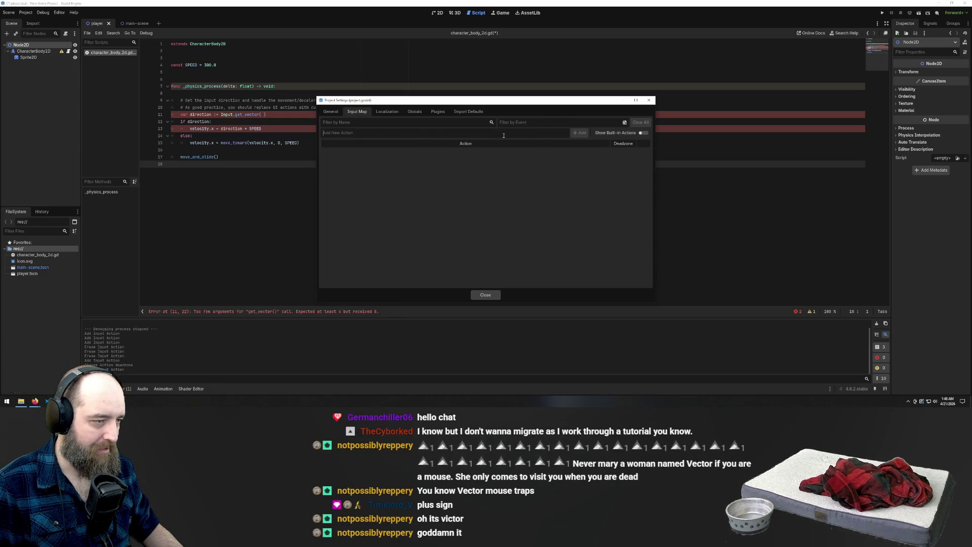
Step: Name the Left action and bind physical A to it
type("Left")
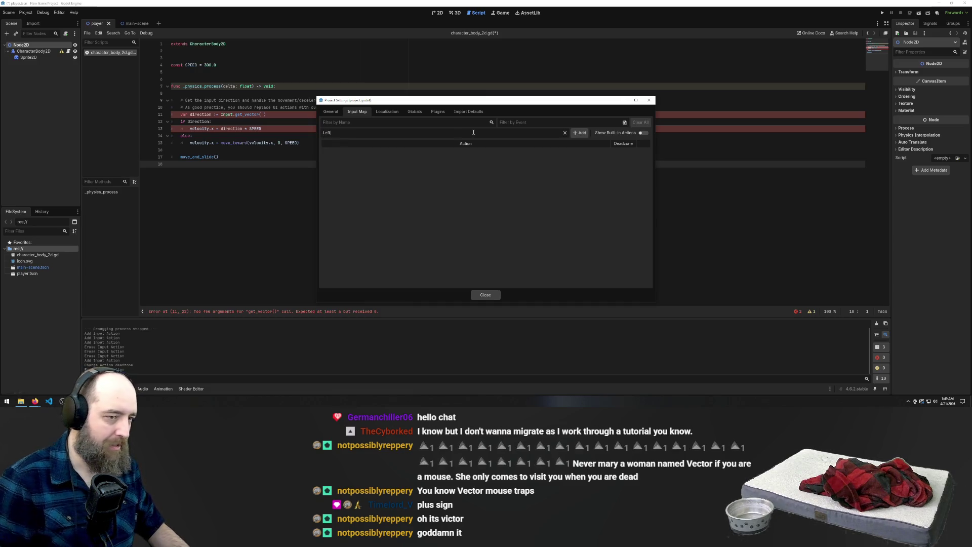
double_click(406, 150)
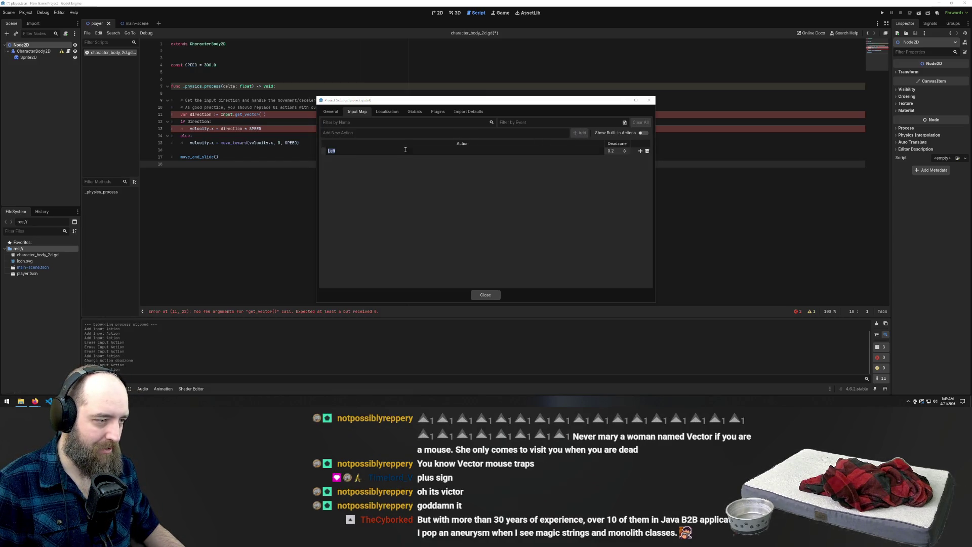
left_click(640, 151)
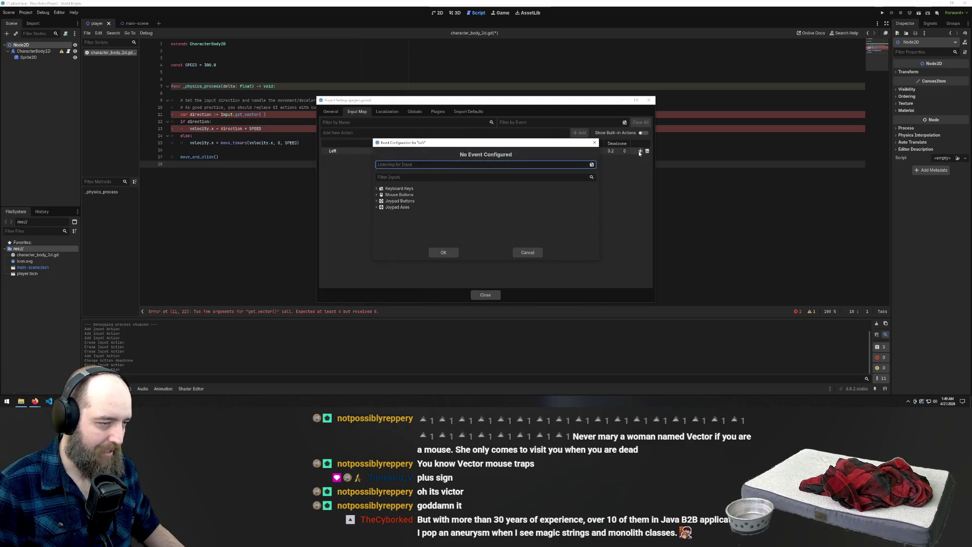
key("a")
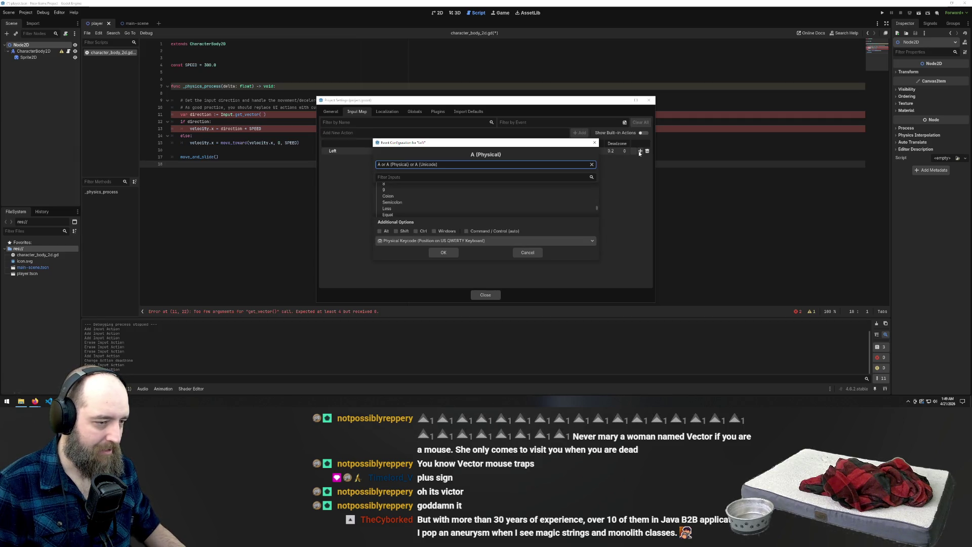
left_click(443, 252)
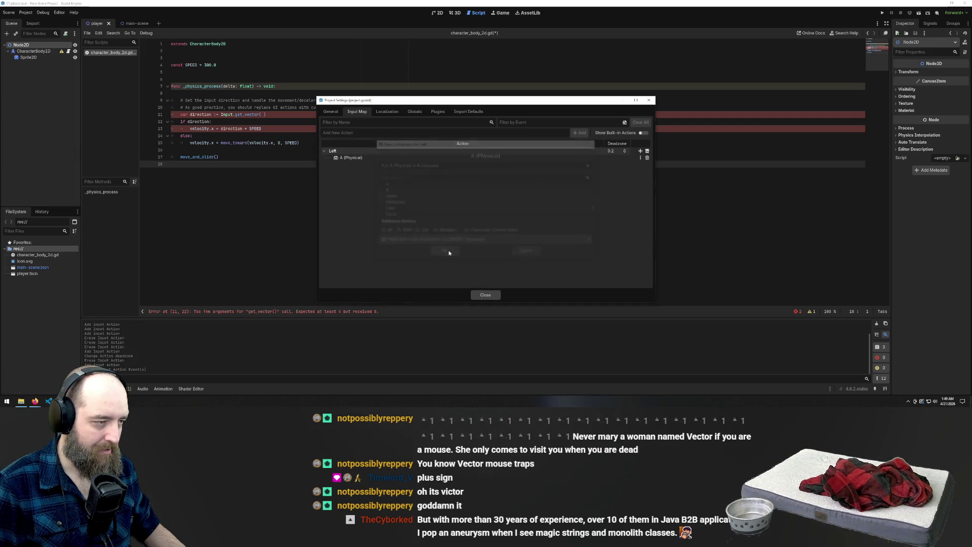
Step: Add an Up action bound to physical W
left_click(338, 132)
type("Up")
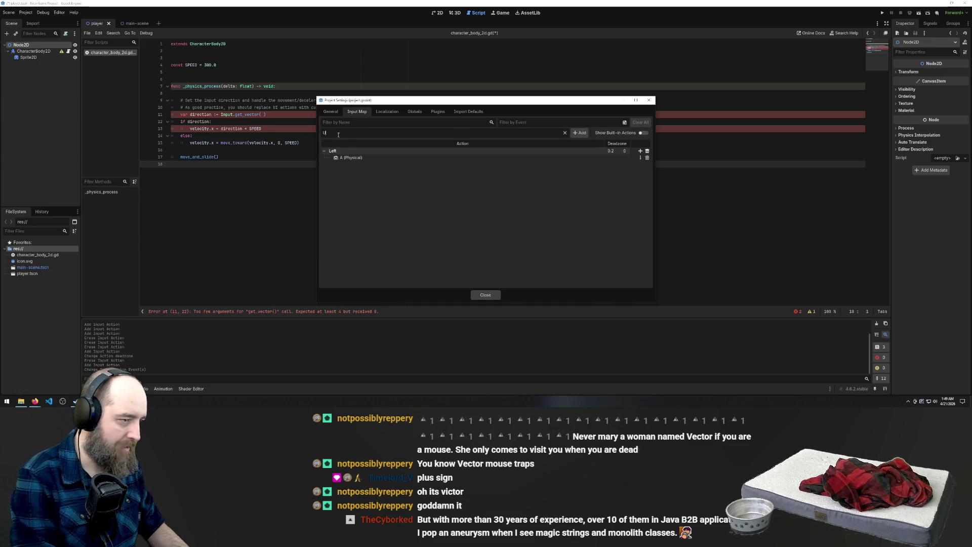
key("Return")
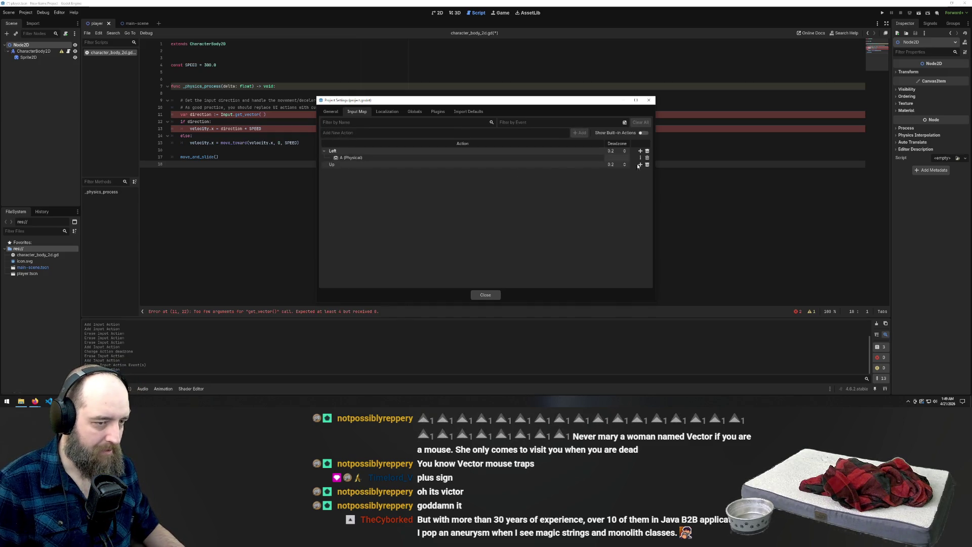
left_click(640, 164)
key("w")
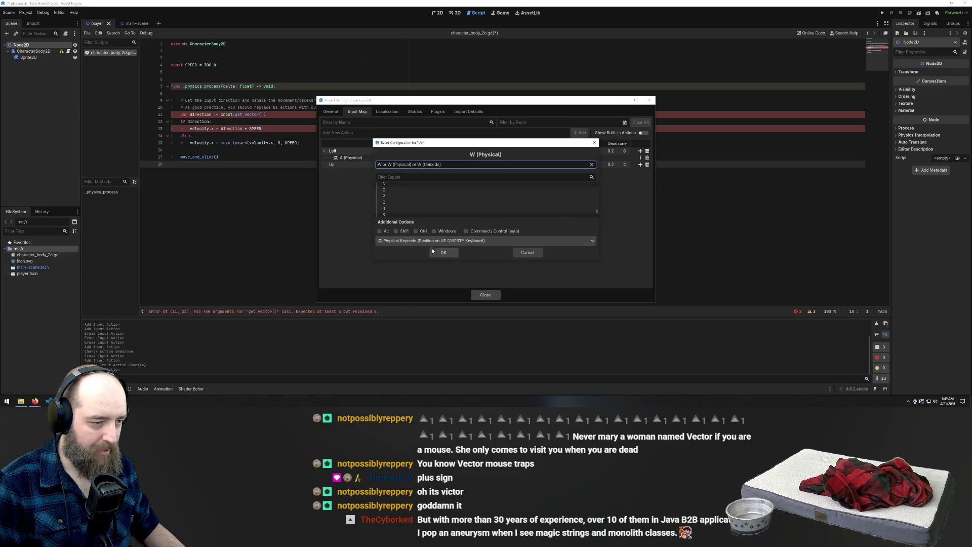
left_click(435, 251)
Step: Add the Right and Down input actions
left_click(348, 133)
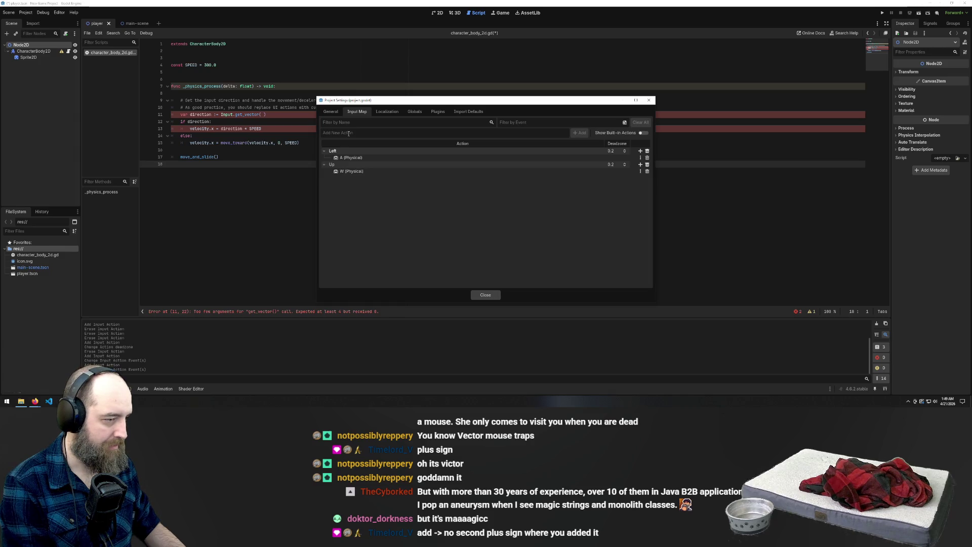
type("Right")
key("Return")
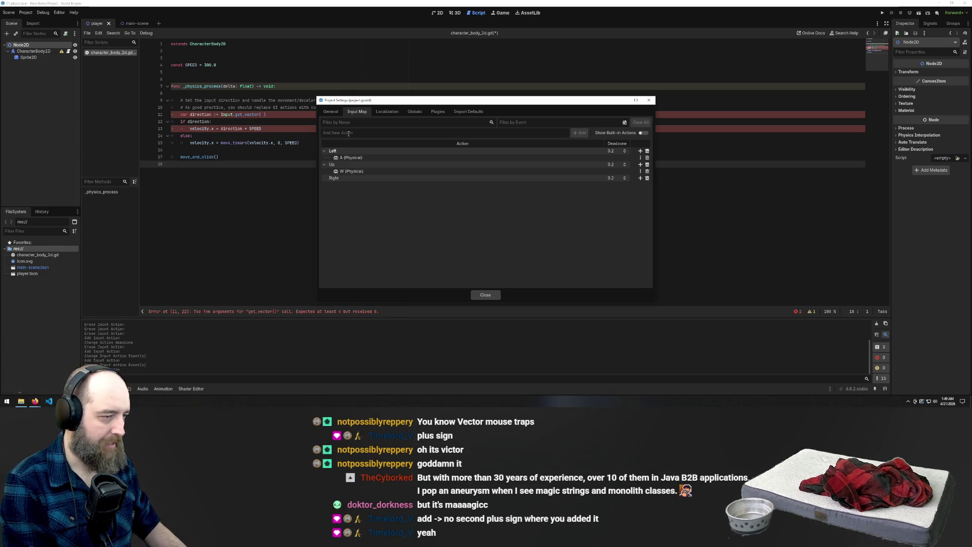
type("Down")
key("Return")
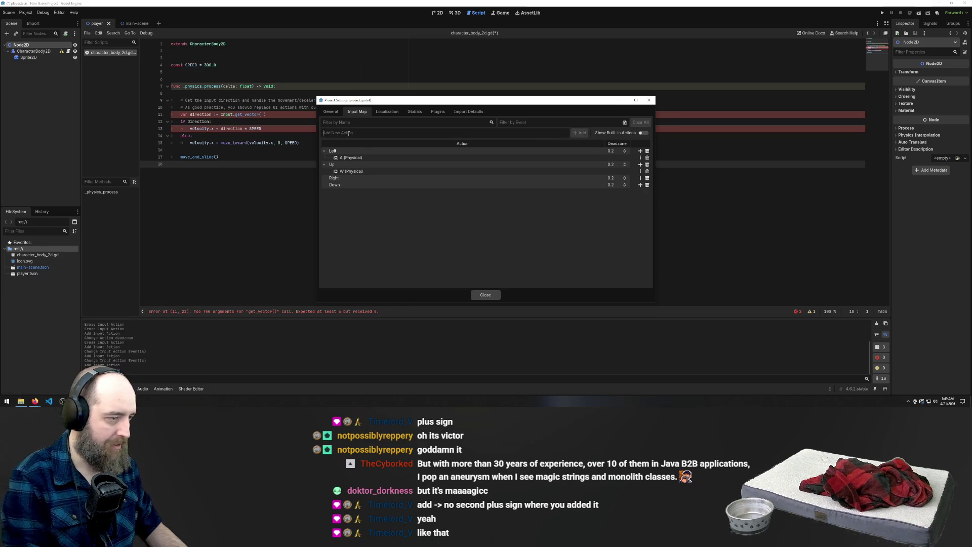
Step: Bind D to Right and S to Down, then close Project Settings
left_click(640, 178)
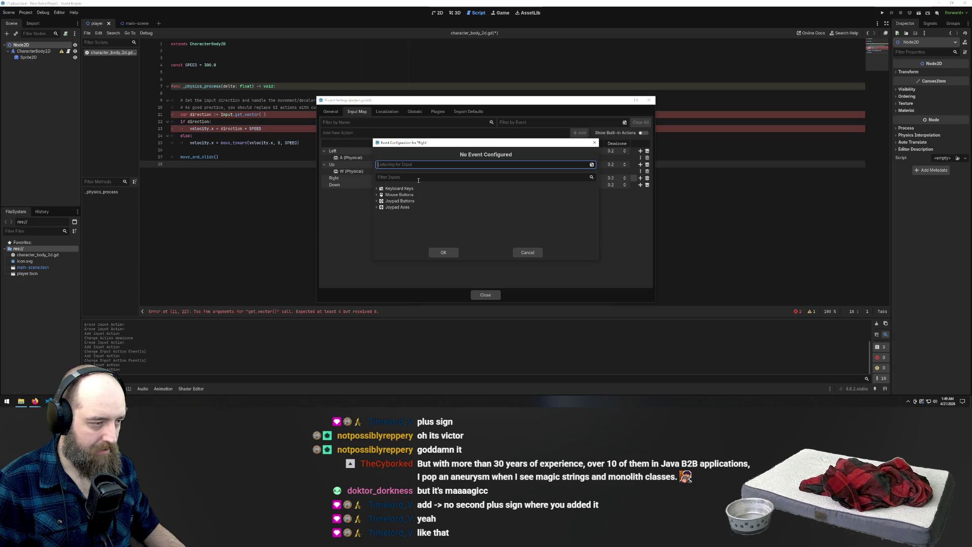
key("d")
left_click(444, 252)
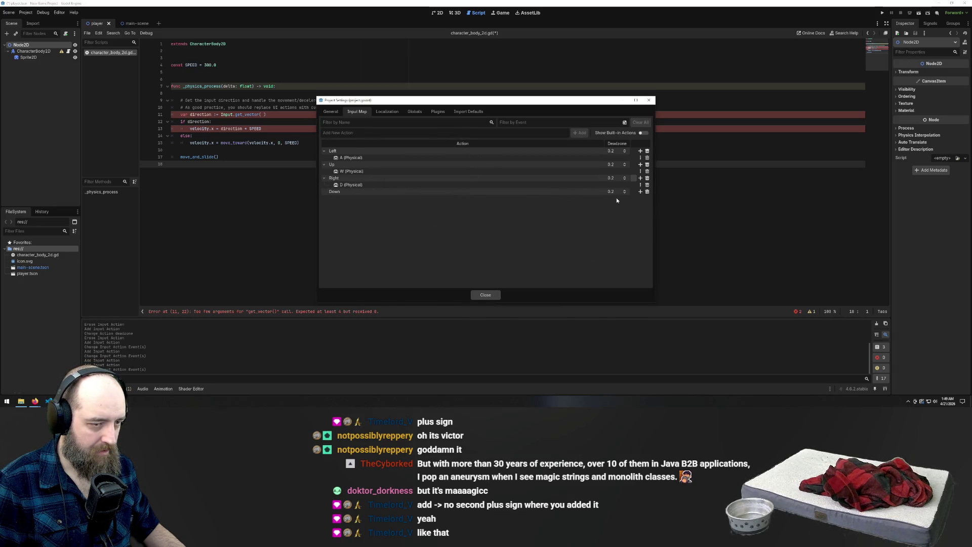
left_click(640, 191)
key("s")
left_click(443, 252)
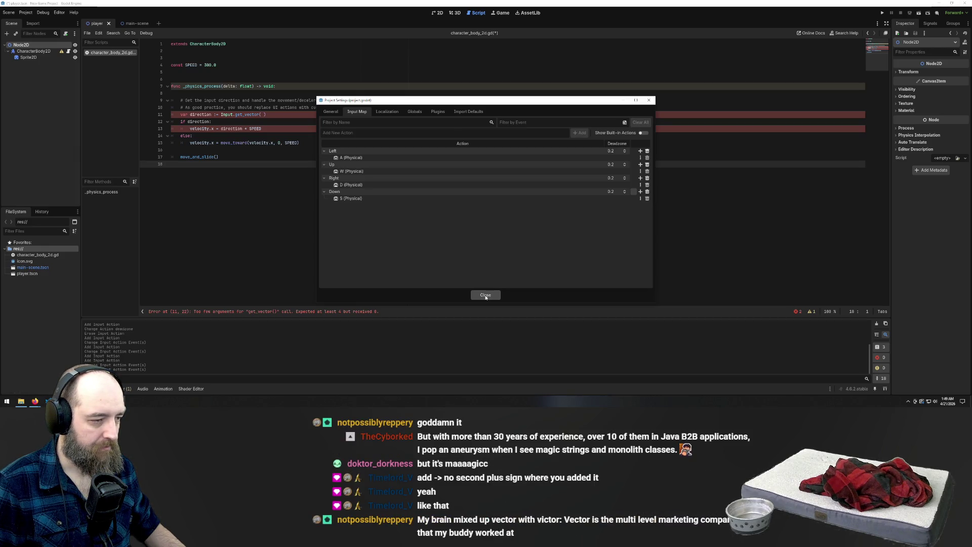
left_click(486, 295)
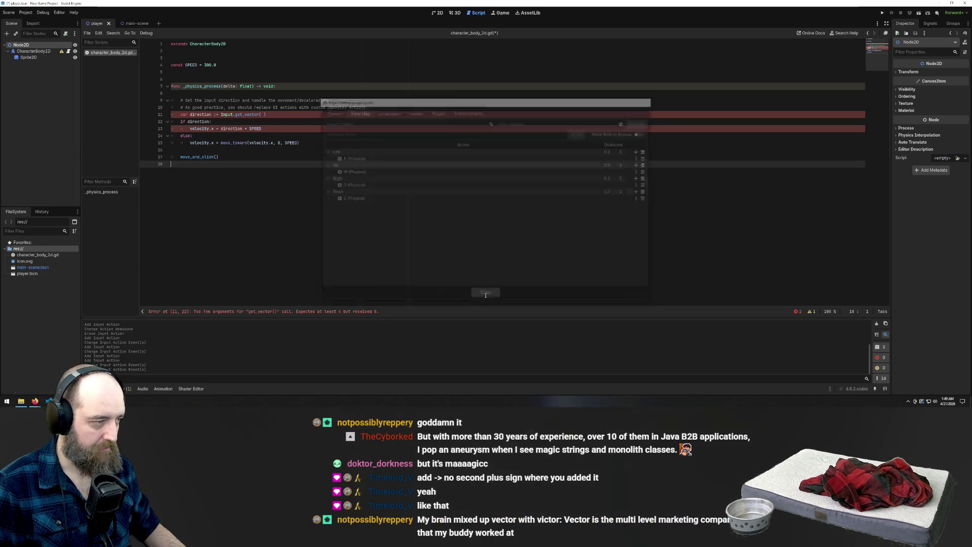
Step: Enter 'Left' as the first Input.get_vector argument on line 11
left_click(262, 115)
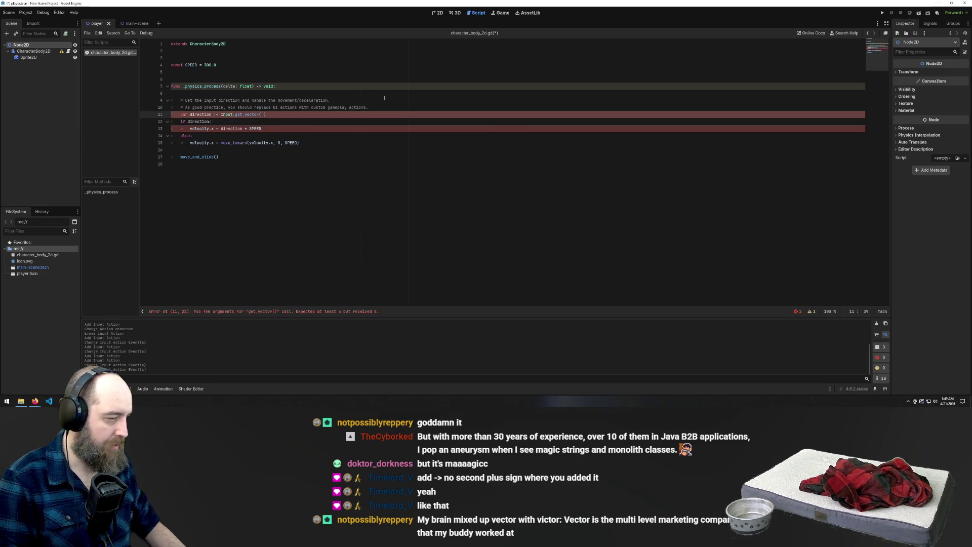
type("Left")
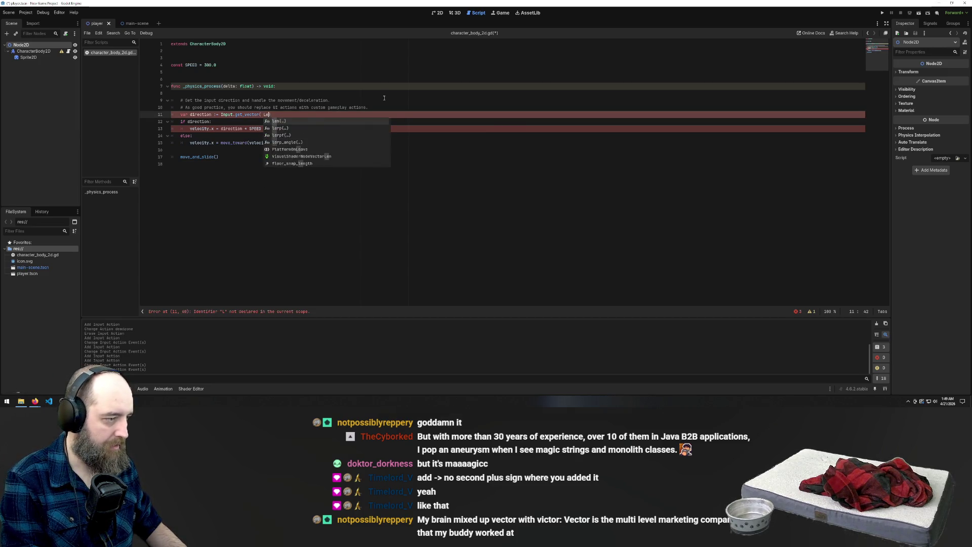
key("BackSpace")
key("BackSpace")
key("BackSpace")
type("delta")
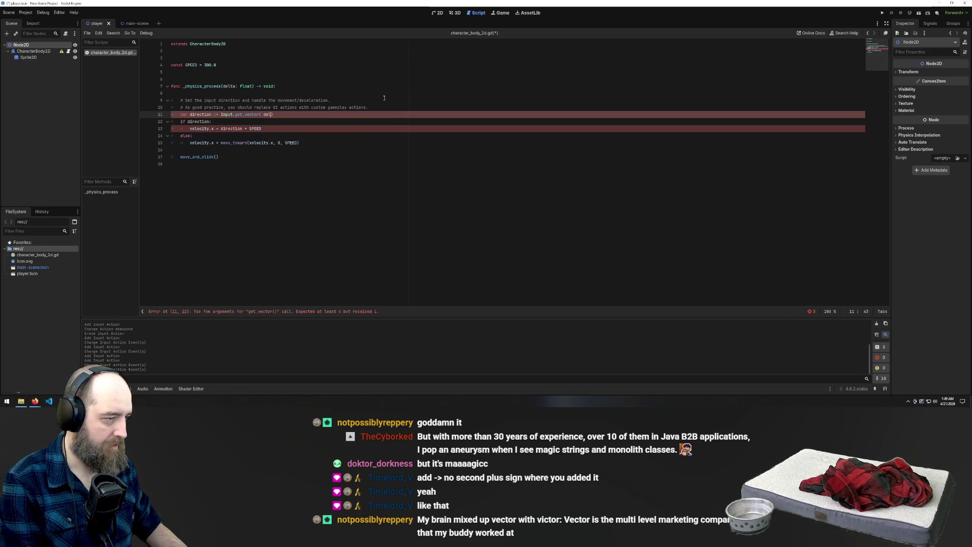
key("BackSpace")
type("'")
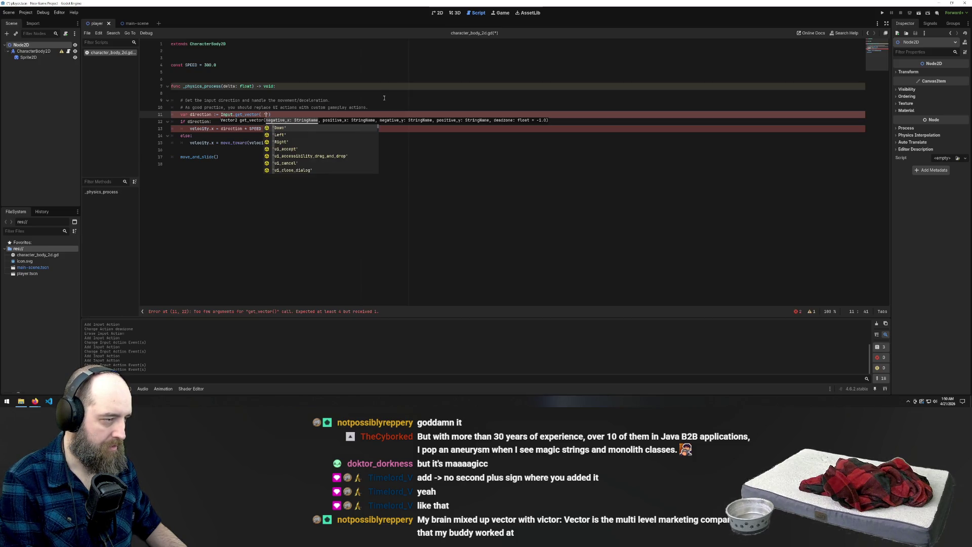
left_click(278, 135)
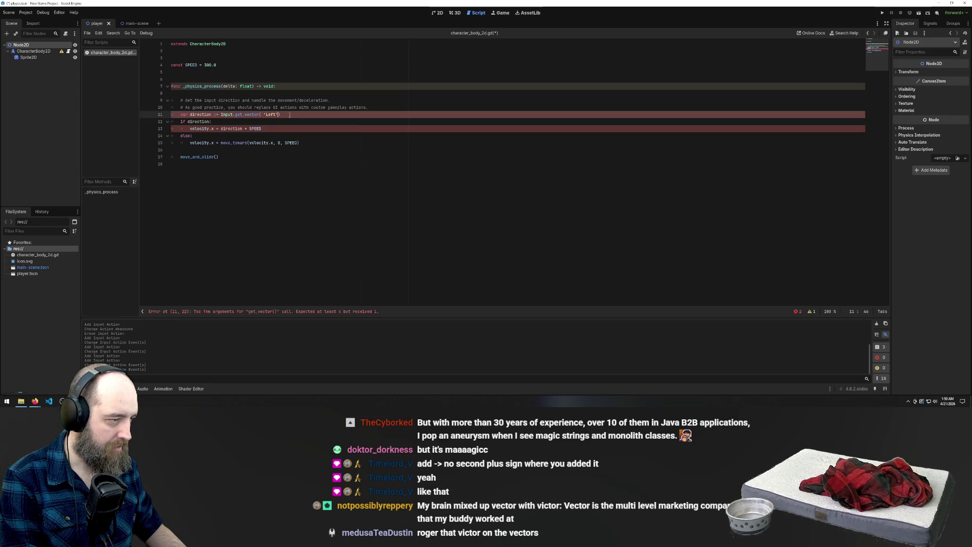
Step: Add the 'right', 'up' and 'Down' arguments, then save the script
type(",")
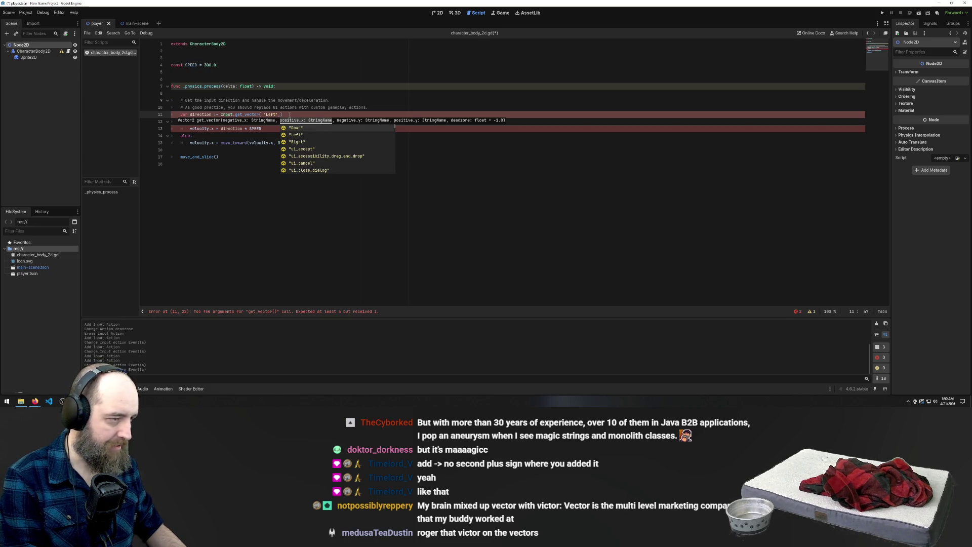
type("'")
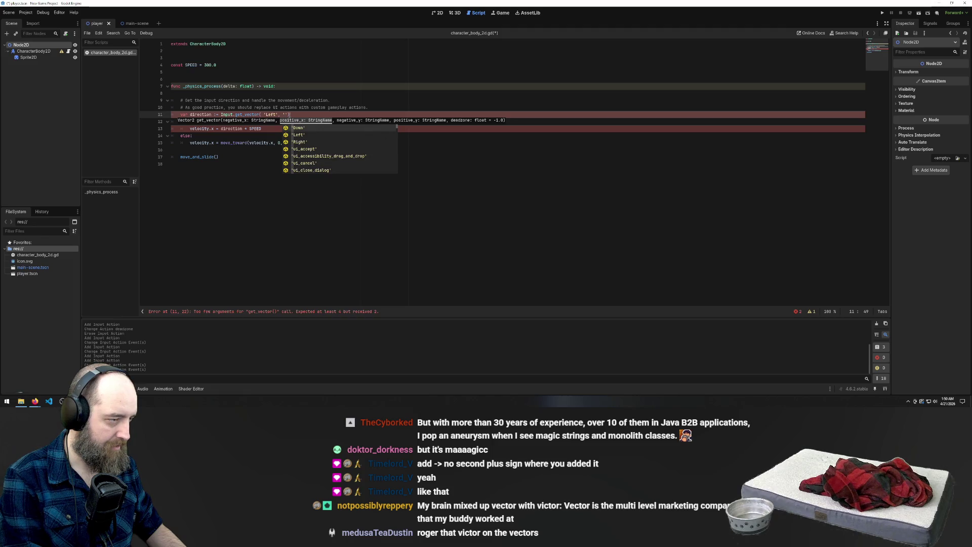
type("right'")
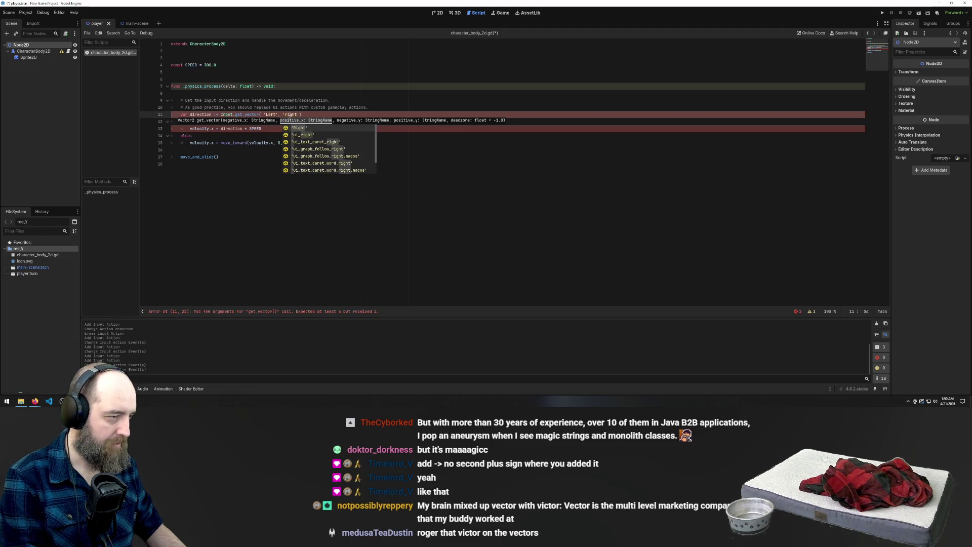
type(",")
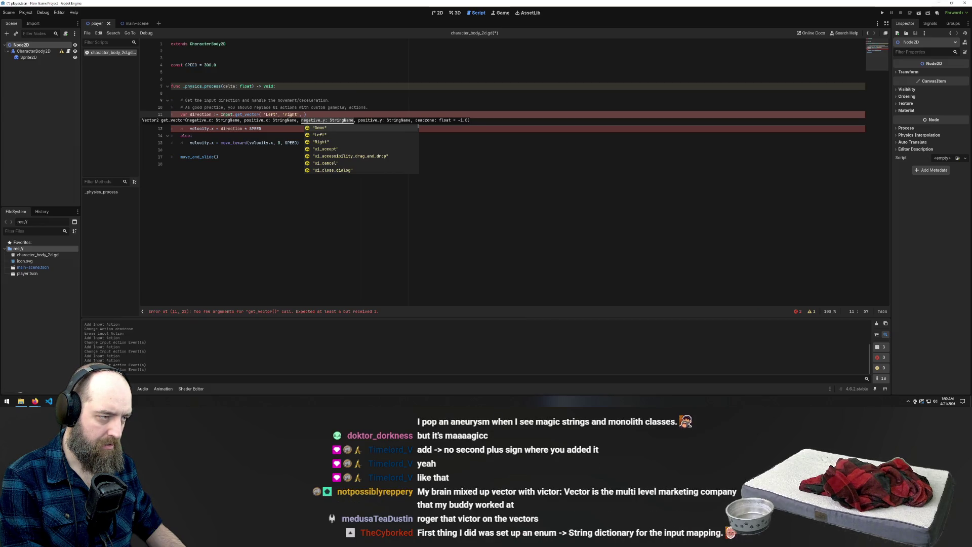
type("up")
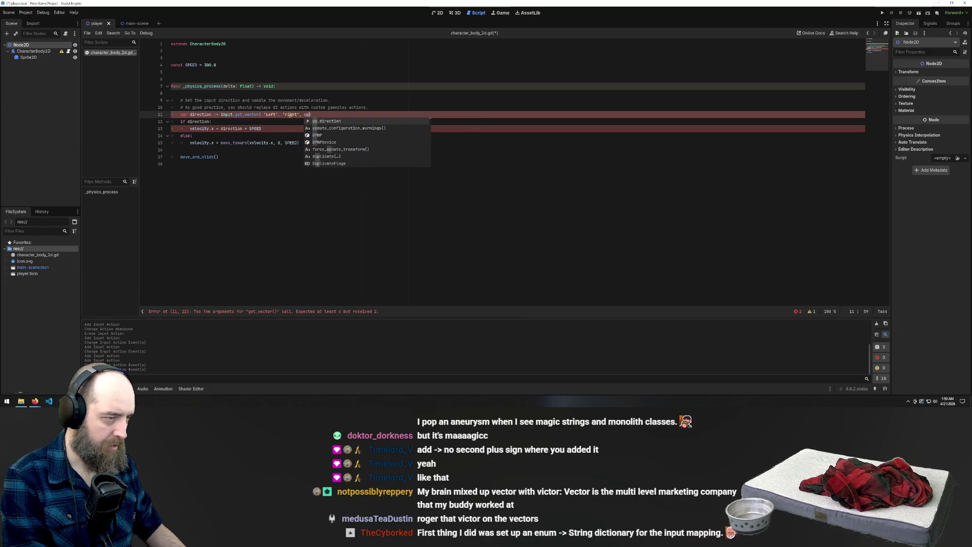
key("BackSpace")
key("BackSpace")
type("'up', ")
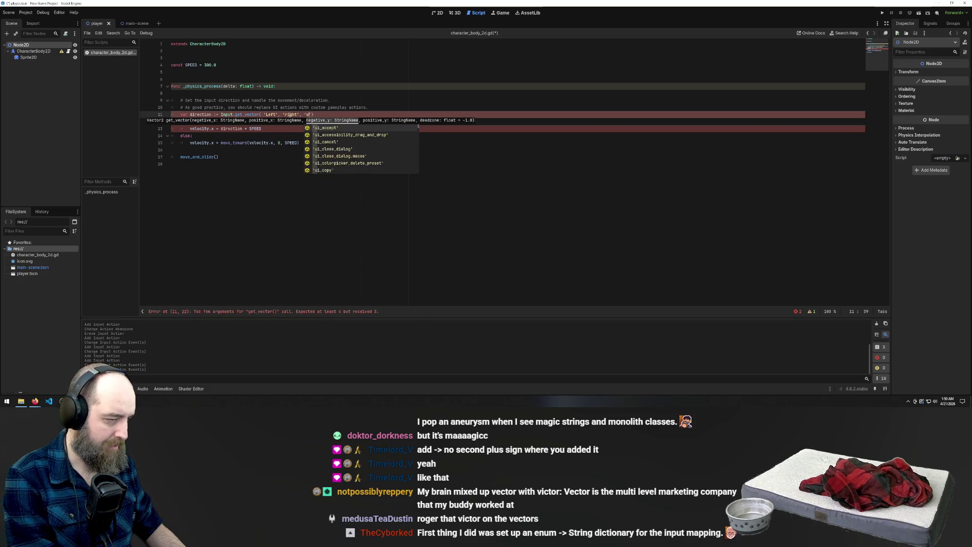
type("'down")
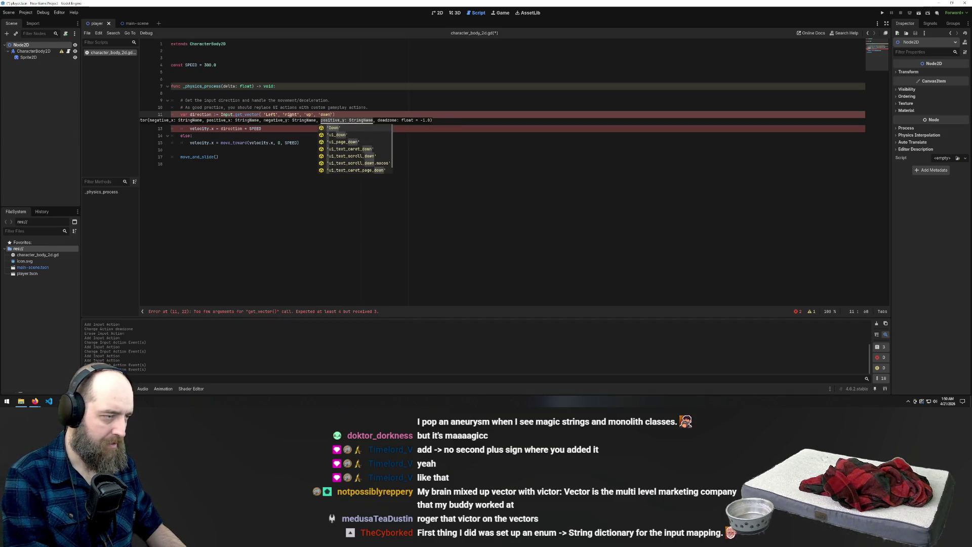
key("Return")
left_click(427, 93)
key("ctrl+s")
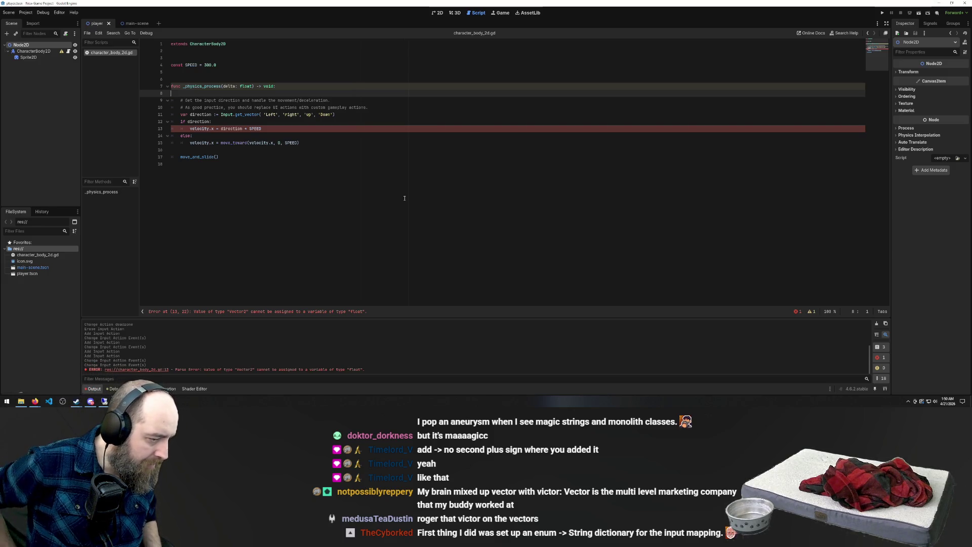
Step: Rename the physics function's delta parameter to _delta and save
left_click(224, 86)
type("_")
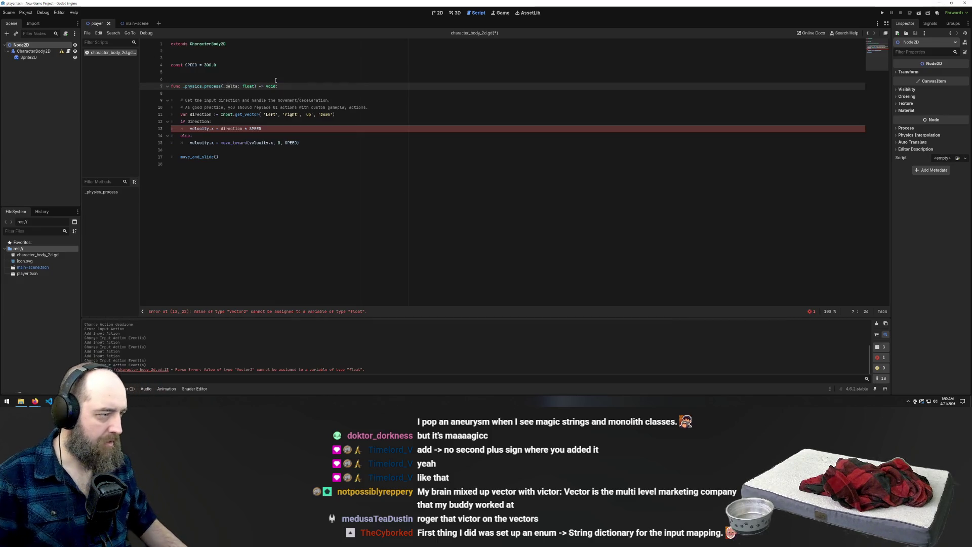
key("ctrl+s")
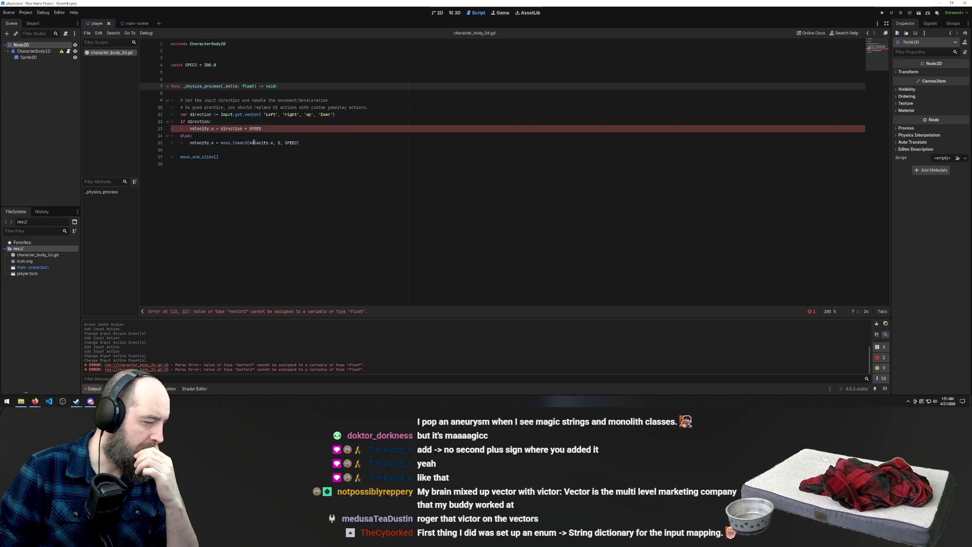
Step: Add a comma after 'Down' on line 11, then switch to the Trello board in Firefox
mouse_move(232, 129)
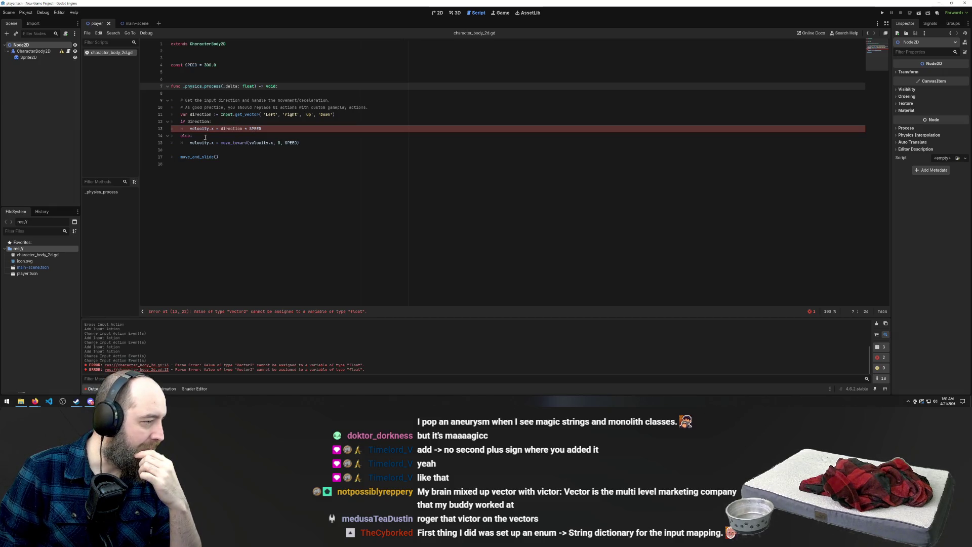
left_click(246, 94)
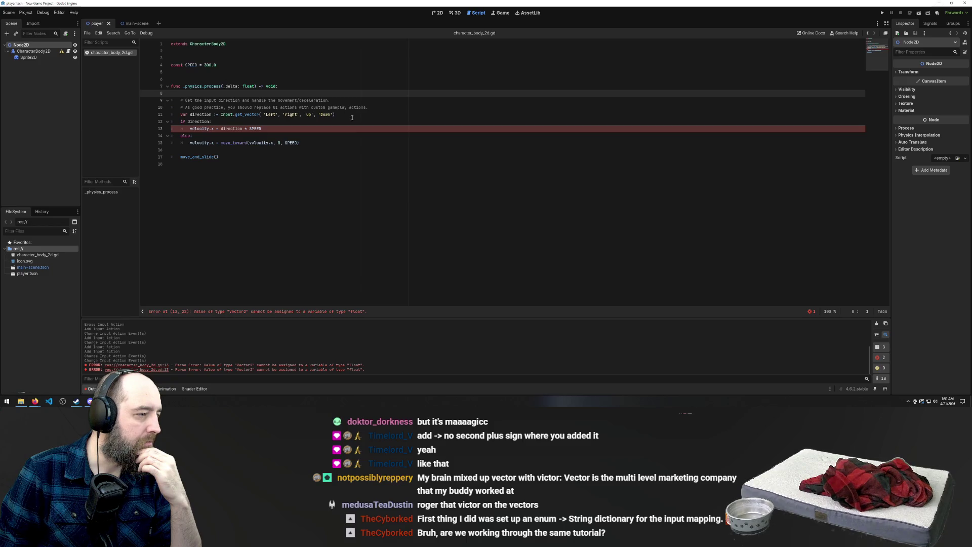
left_click(333, 115)
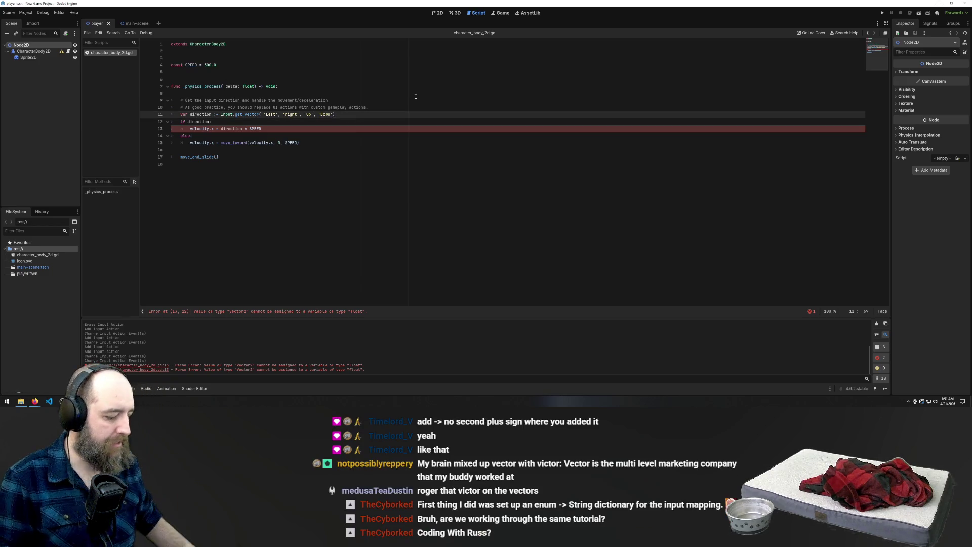
type(",")
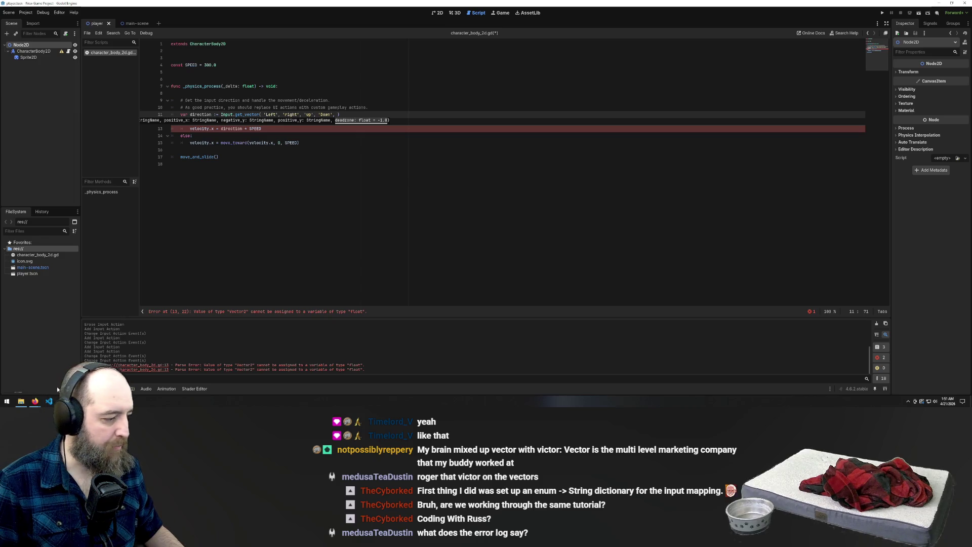
left_click(35, 402)
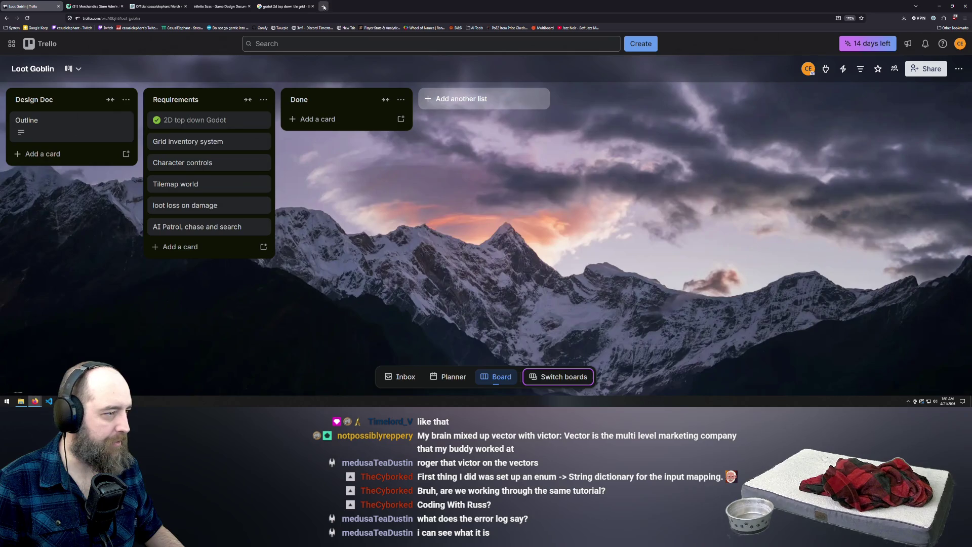
Step: Open a Godot top-down movement tutorial on YouTube, landing on the Part 1 player movement video
left_click(323, 6)
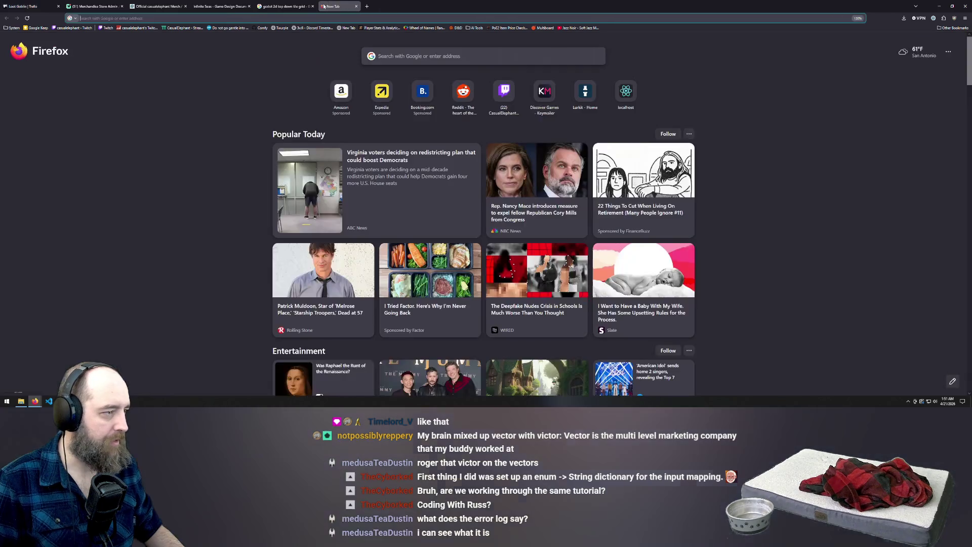
left_click(283, 6)
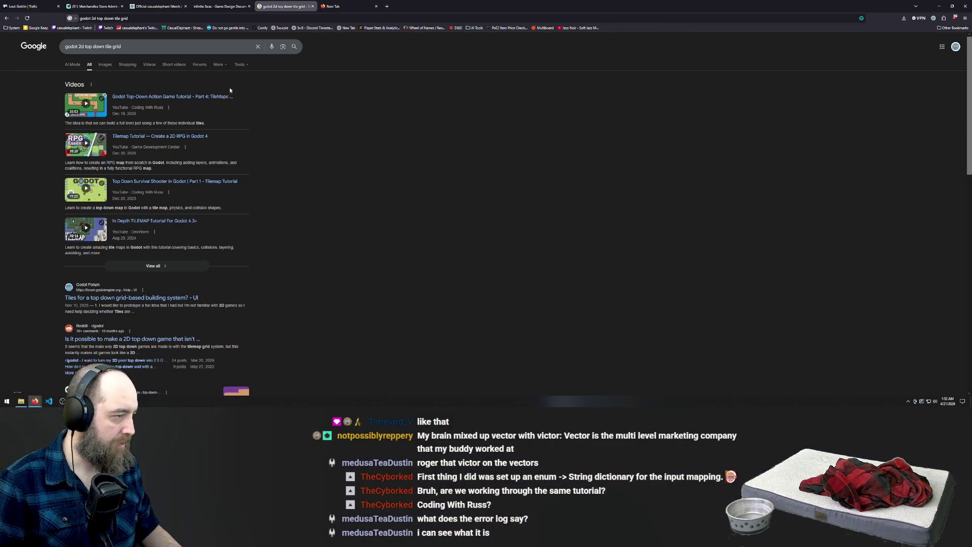
left_click(162, 221)
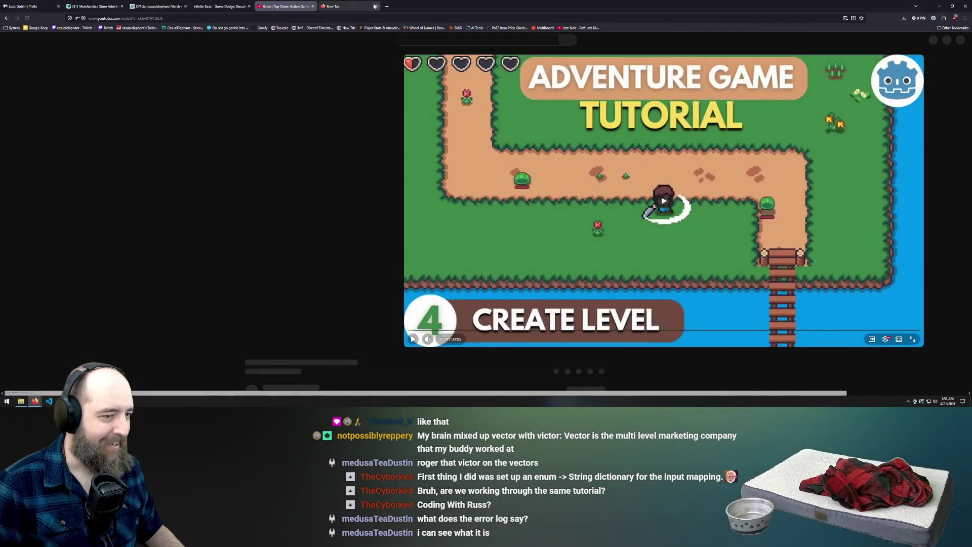
left_click(376, 6)
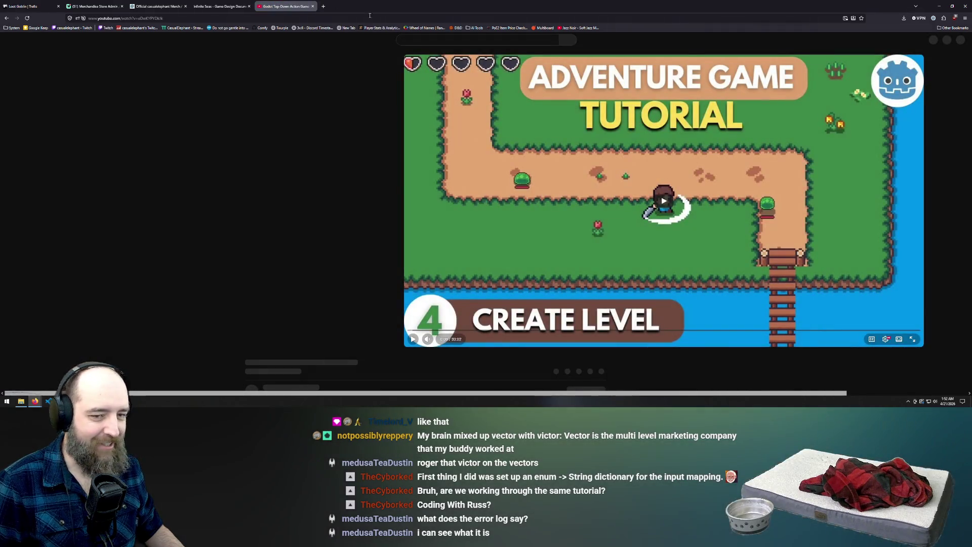
left_click(379, 204)
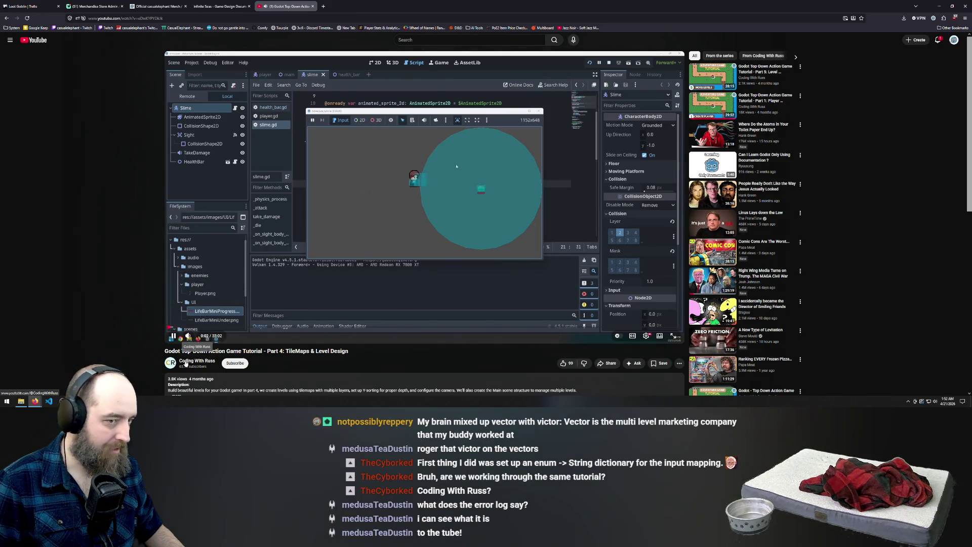
key("alt+Left")
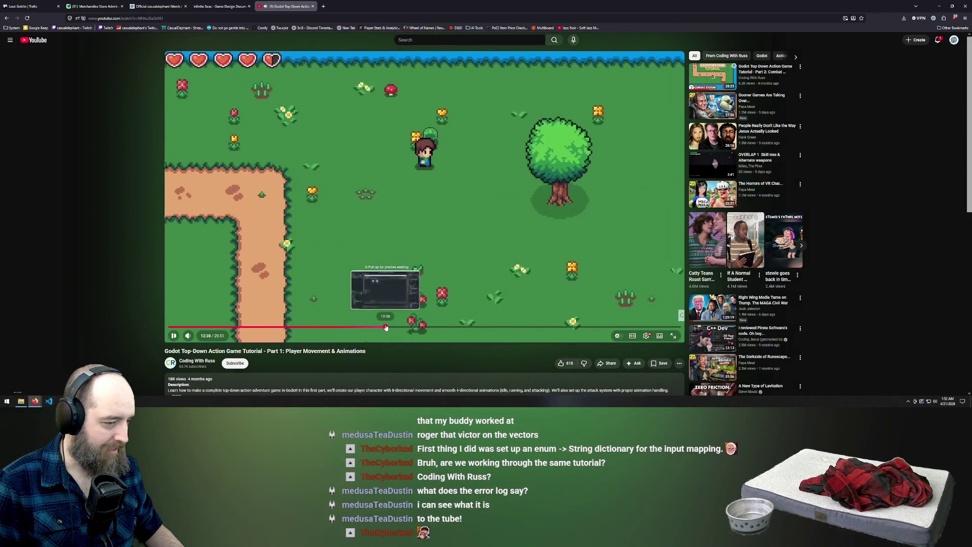
Step: Skip the tutorial ahead to the process_movement code, pause it, and return to Godot
left_click(389, 328)
left_click(400, 329)
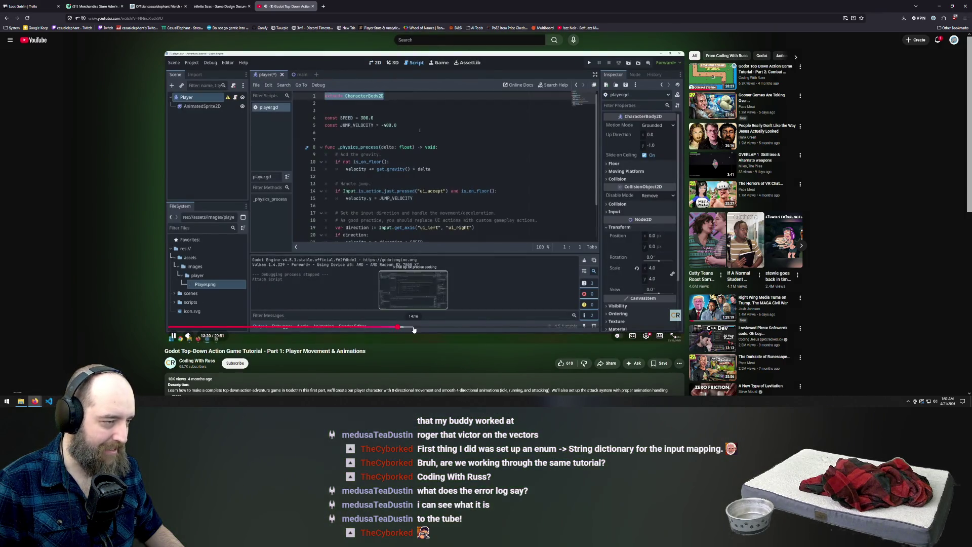
left_click(414, 329)
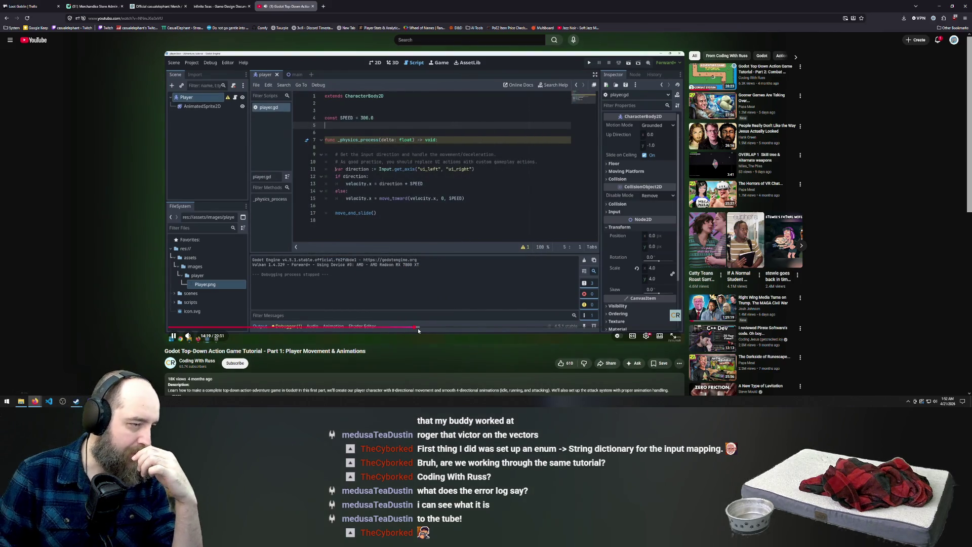
left_click_drag(418, 328, 427, 328)
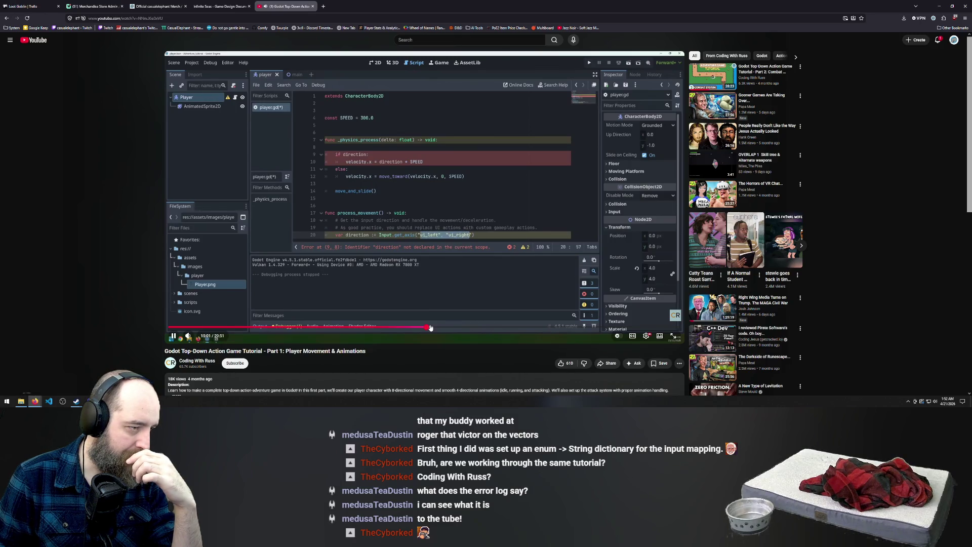
left_click_drag(438, 328, 464, 329)
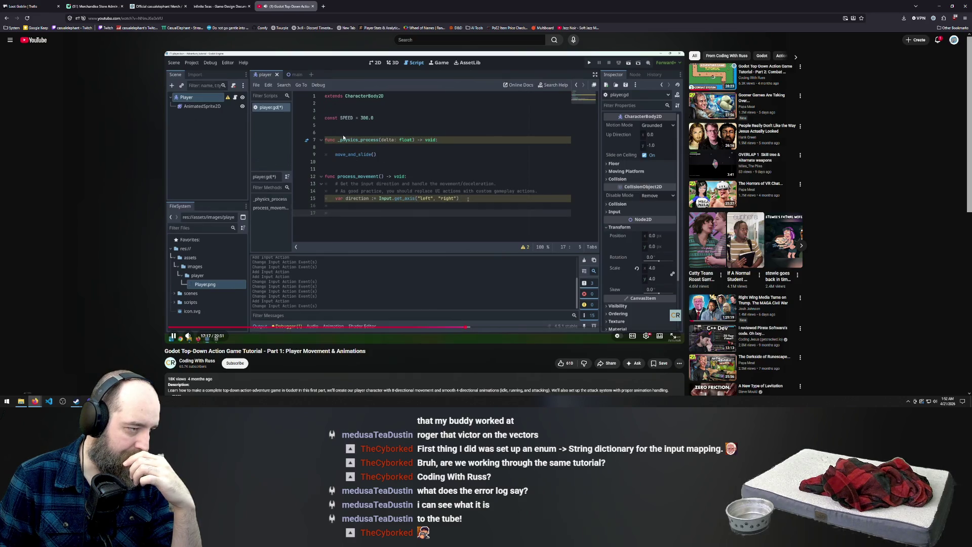
left_click(409, 160)
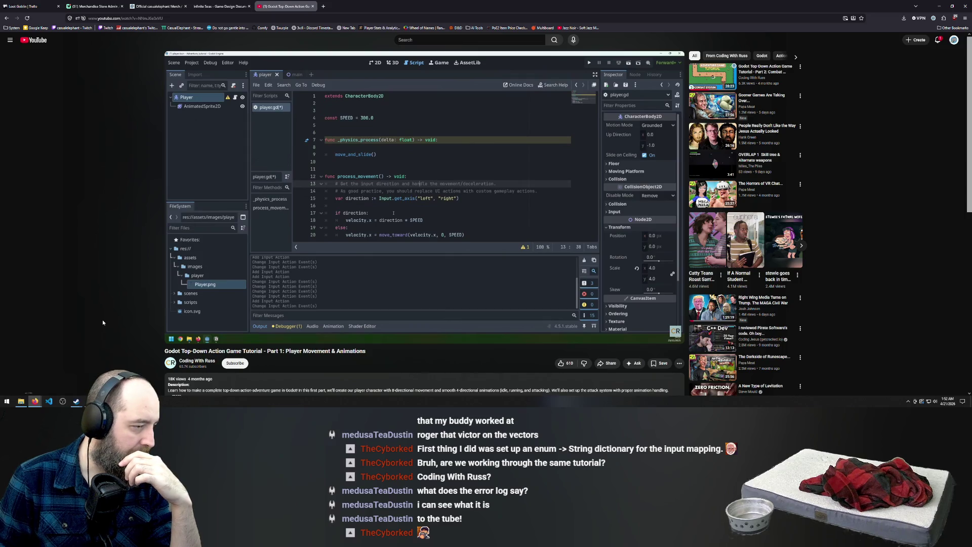
key("alt+Tab")
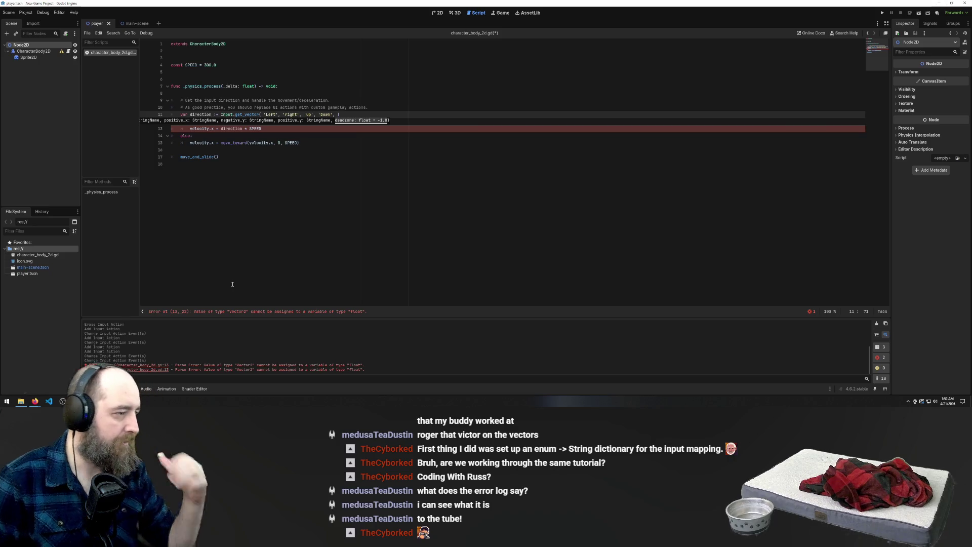
Step: Shrink the tutorial browser into a narrower floating window on the right
key("alt+Tab")
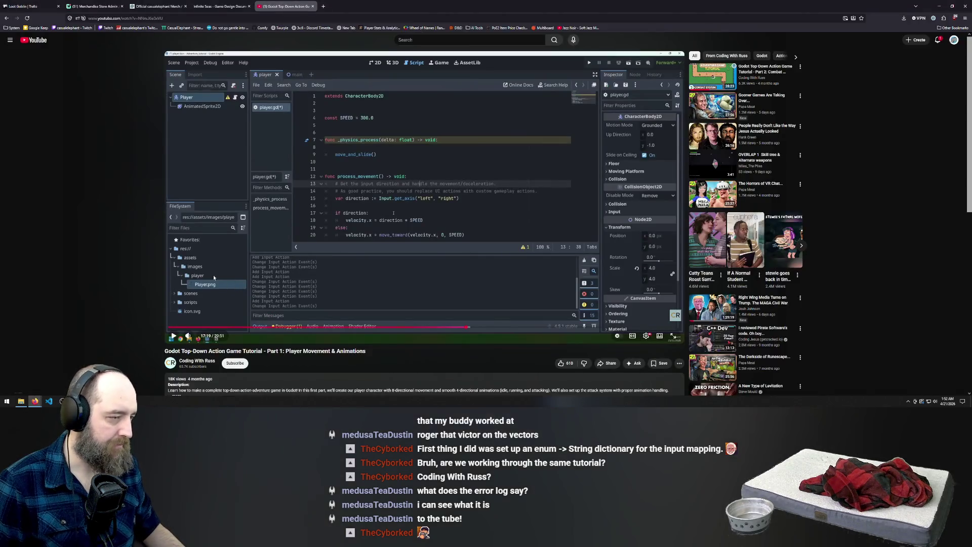
left_click_drag(381, 11, 600, 12)
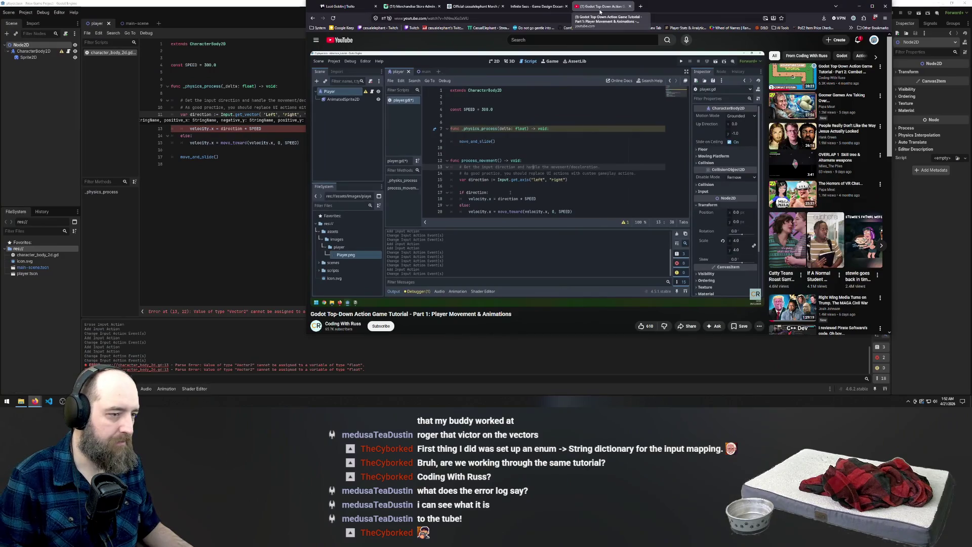
mouse_move(785, 8)
left_mouse_down()
mouse_move(851, 49)
mouse_move(923, 3)
mouse_move(822, 31)
mouse_move(825, 44)
left_mouse_up()
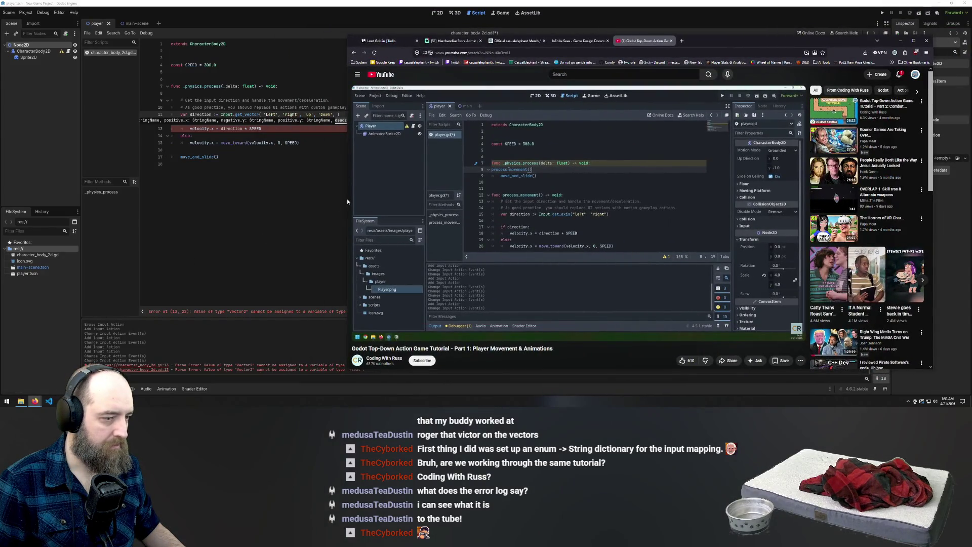
left_click_drag(346, 198, 498, 199)
Step: Unmaximize the Godot editor and snap it to the left half of the screen
left_click(491, 199)
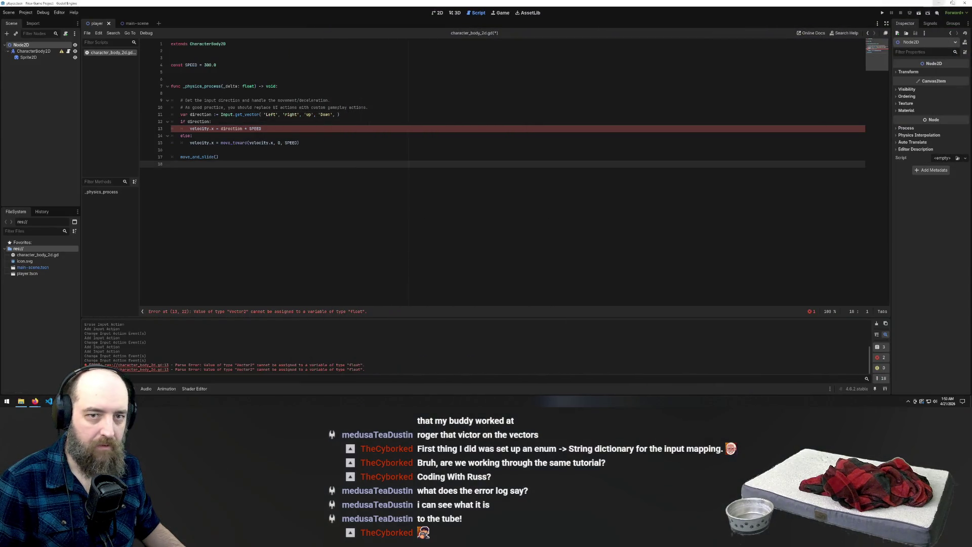
left_click(956, 5)
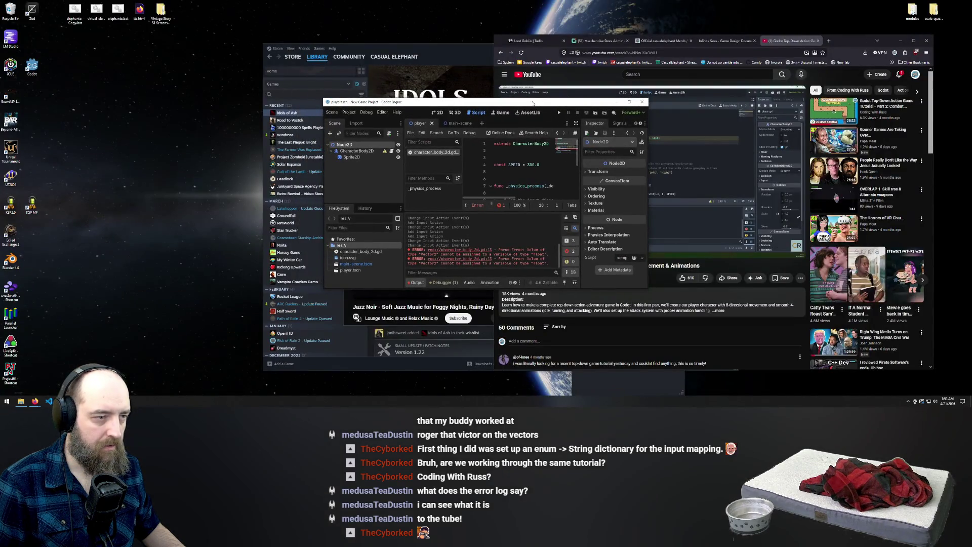
left_click_drag(524, 104, 212, 13)
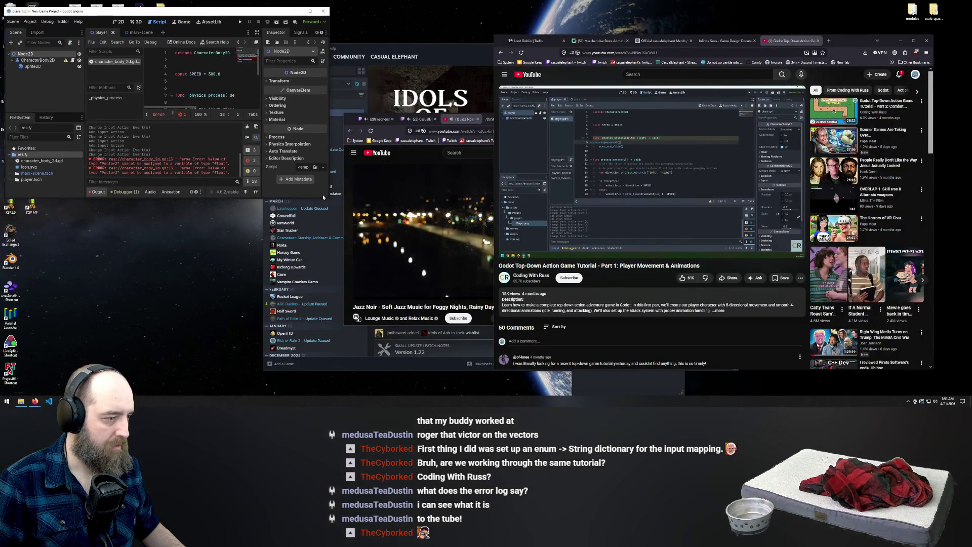
key("super+Left")
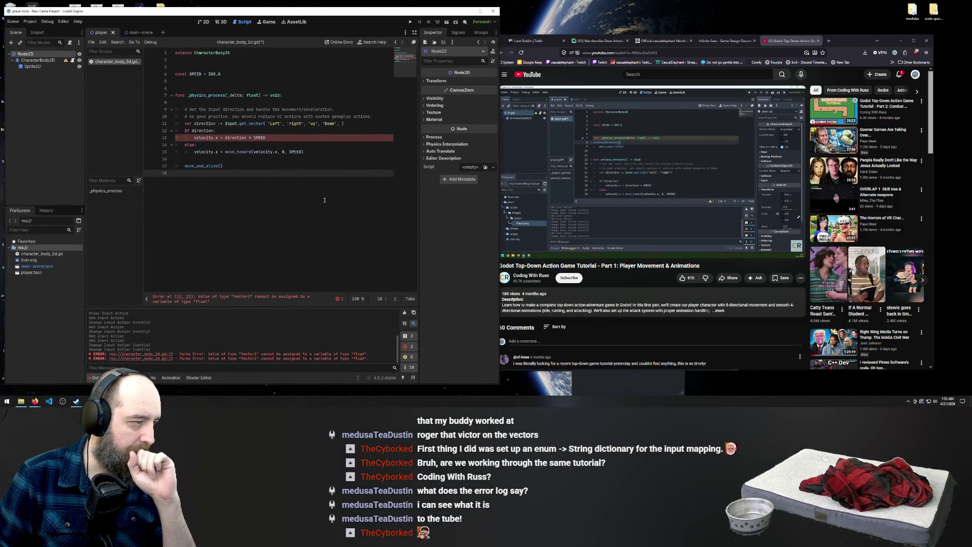
left_click(311, 162)
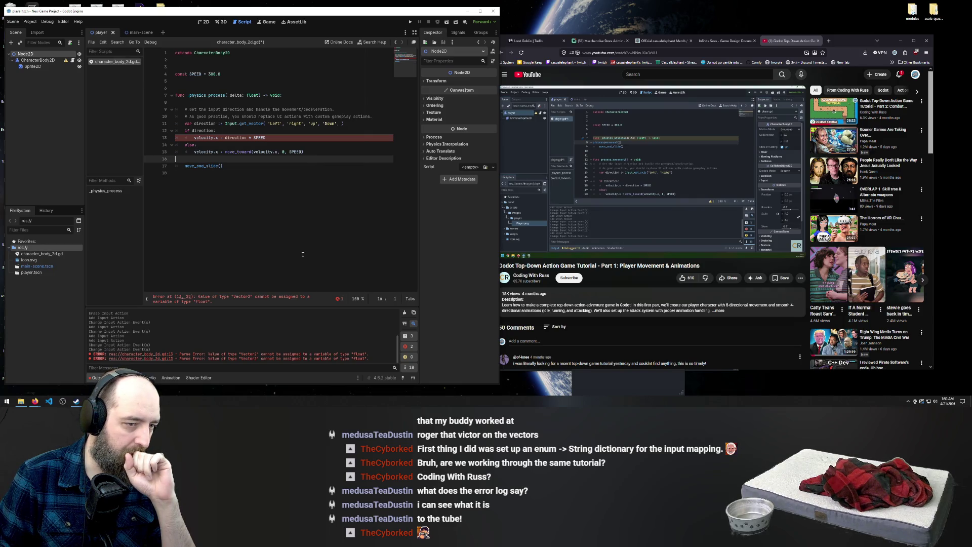
Step: Advance the tutorial from 17:24 to about 18:13 and read the code's documentation popups
left_click_drag(688, 242, 689, 244)
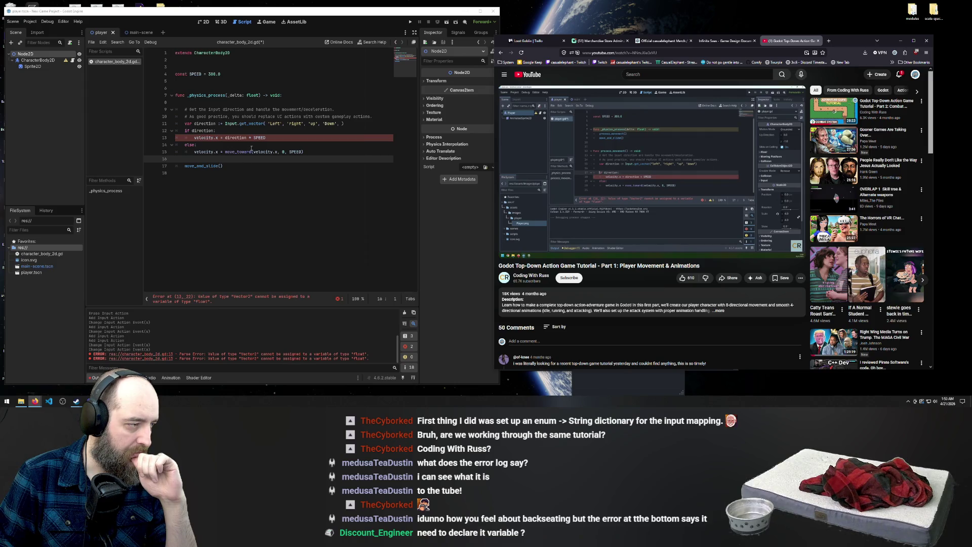
mouse_move(243, 152)
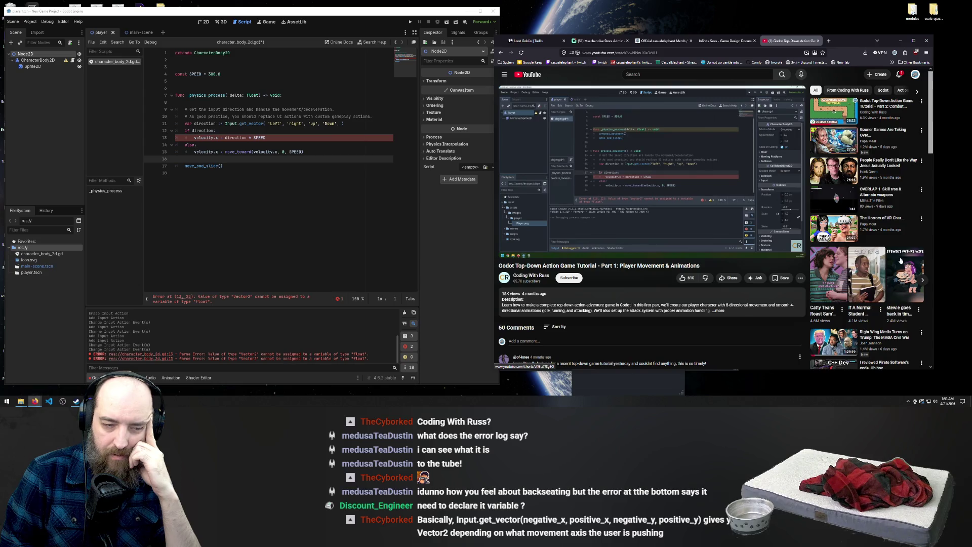
mouse_move(529, 183)
mouse_move(229, 122)
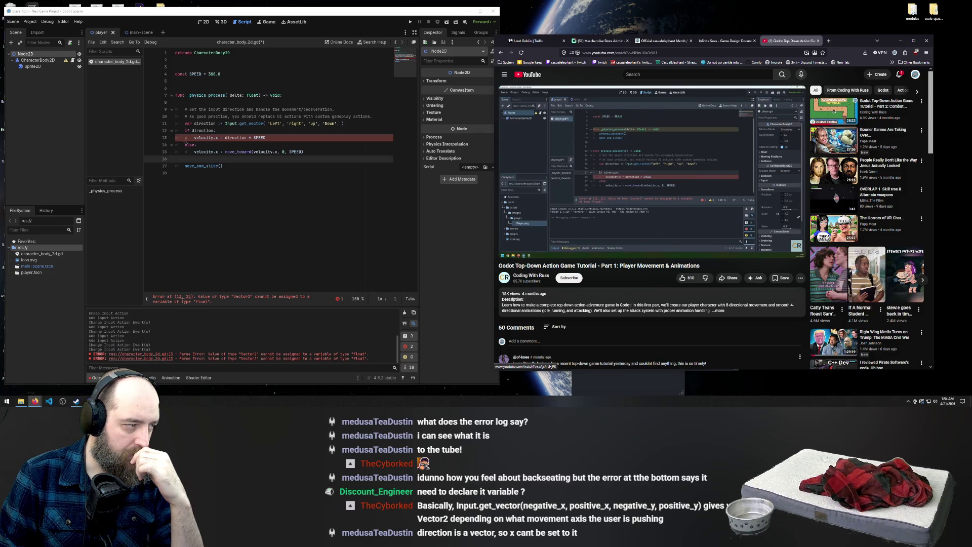
Step: Insert a blank line after the direction line 11 and resume the tutorial
left_click(380, 122)
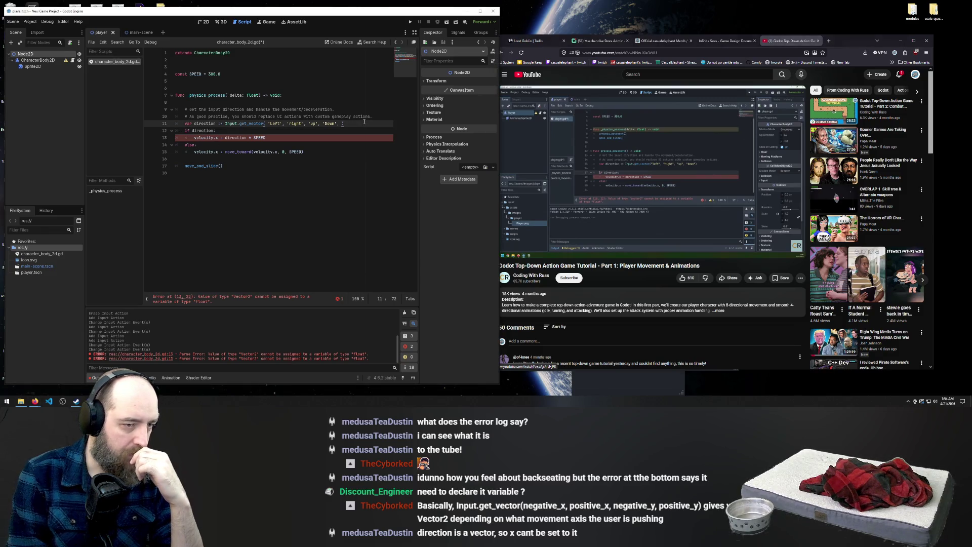
key("Return")
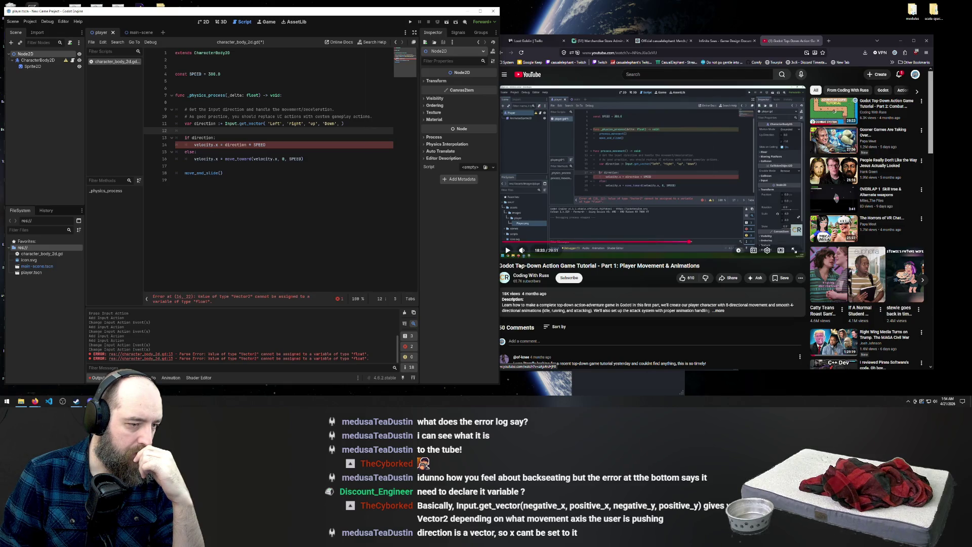
left_click(508, 250)
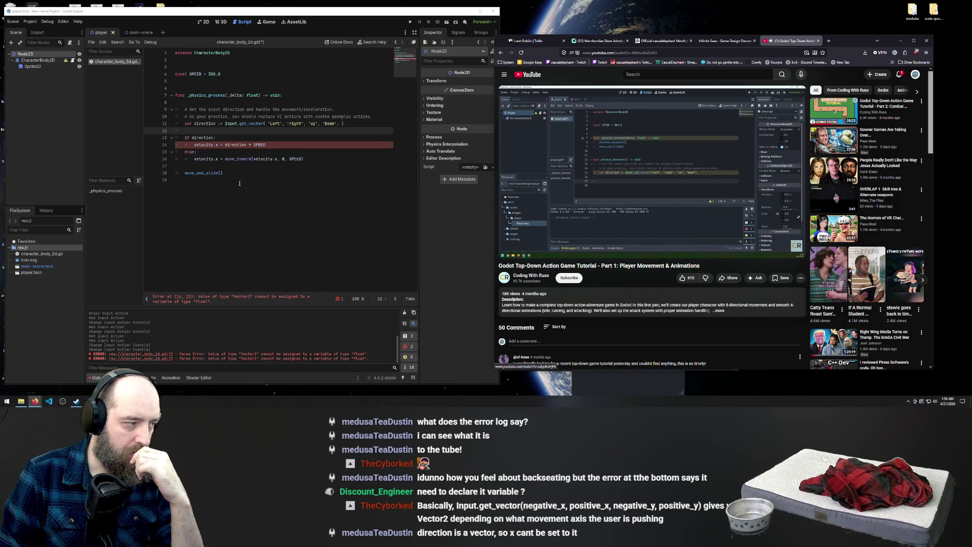
Step: Select the if/else block, pause the tutorial, and select CharacterBody2D on line 1
left_click(214, 137)
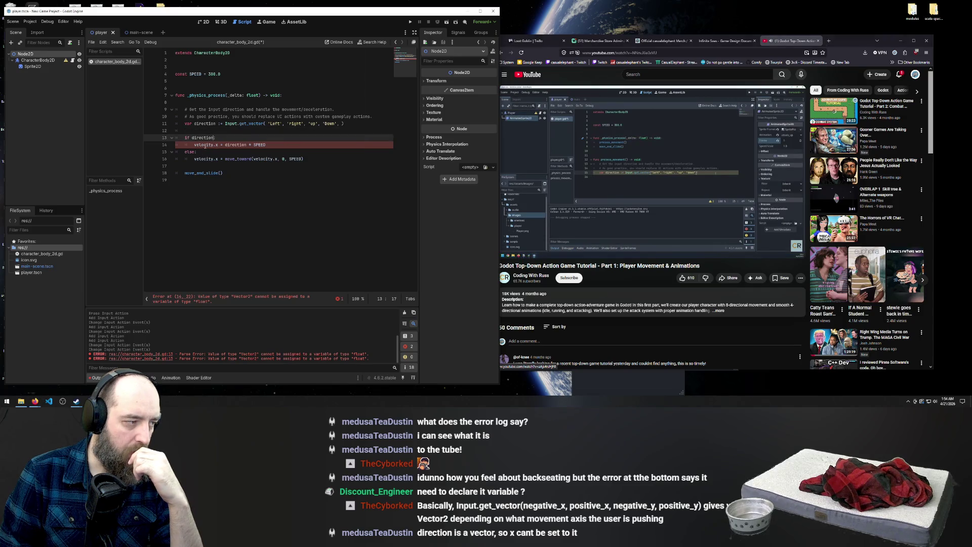
left_click_drag(223, 172, 83, 142)
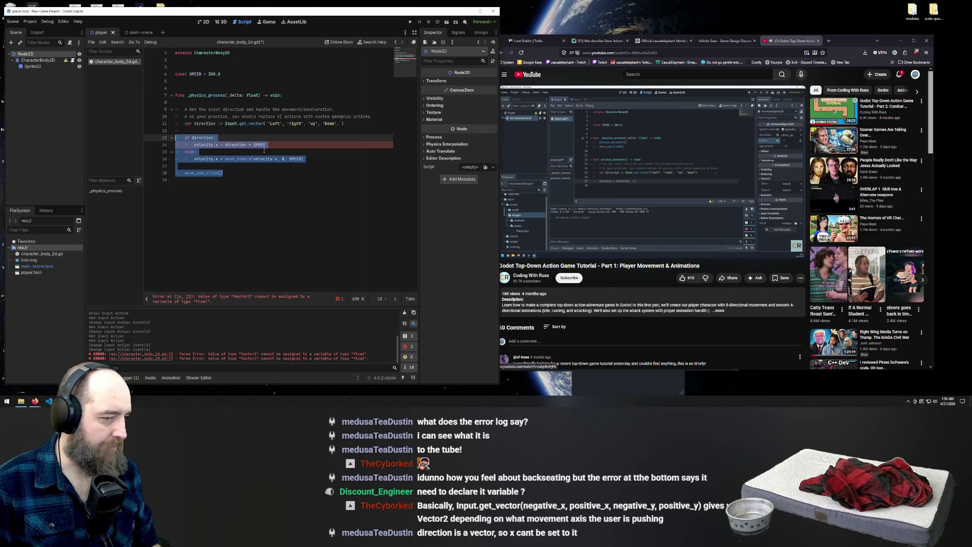
left_click(663, 169)
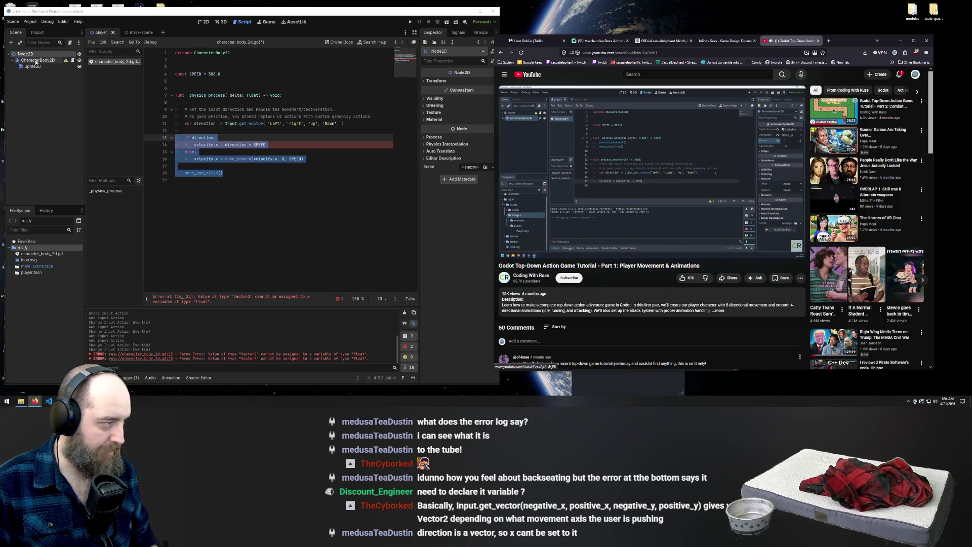
left_click_drag(194, 52, 231, 53)
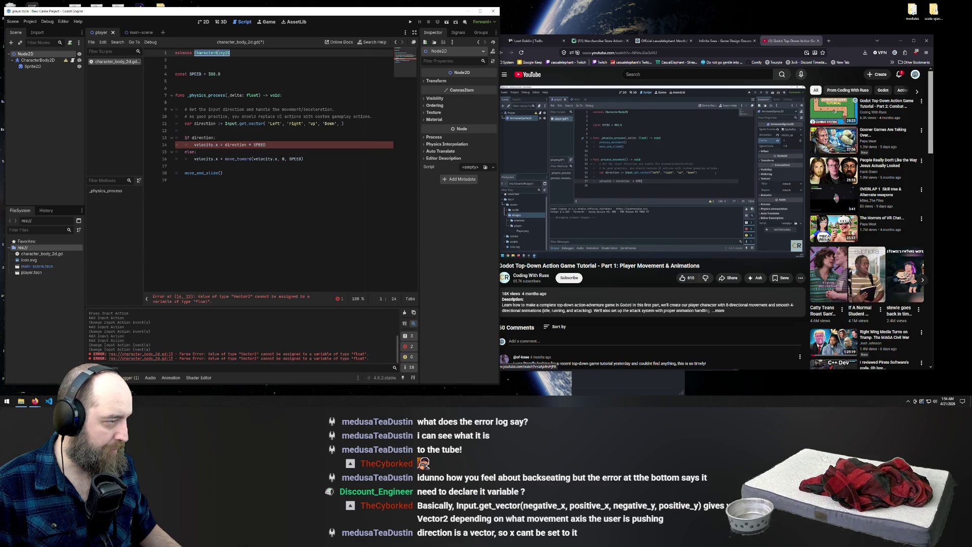
Step: Open the CharacterBody2D class documentation and scroll through it
left_click(219, 53, "ctrl")
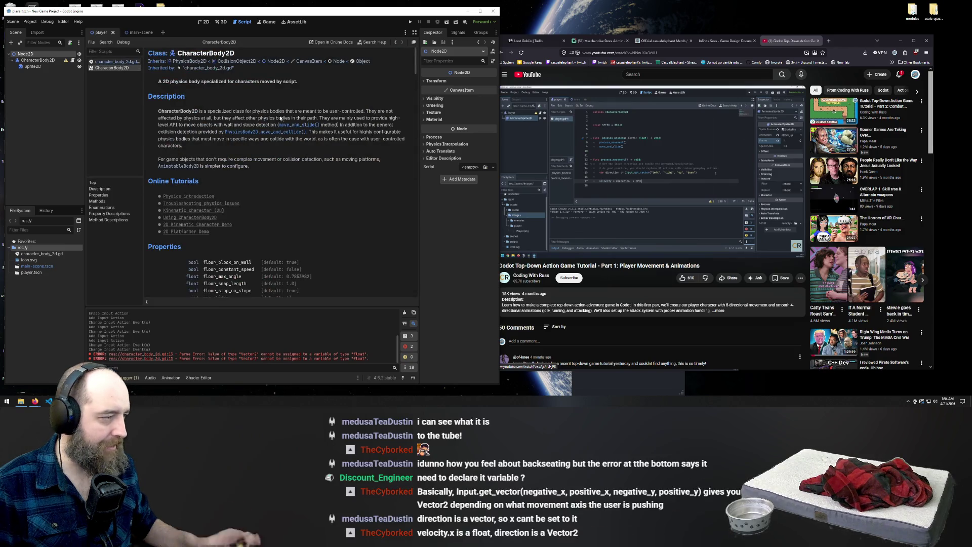
scroll(242, 104, "down", 2)
scroll(242, 104, "down", 5)
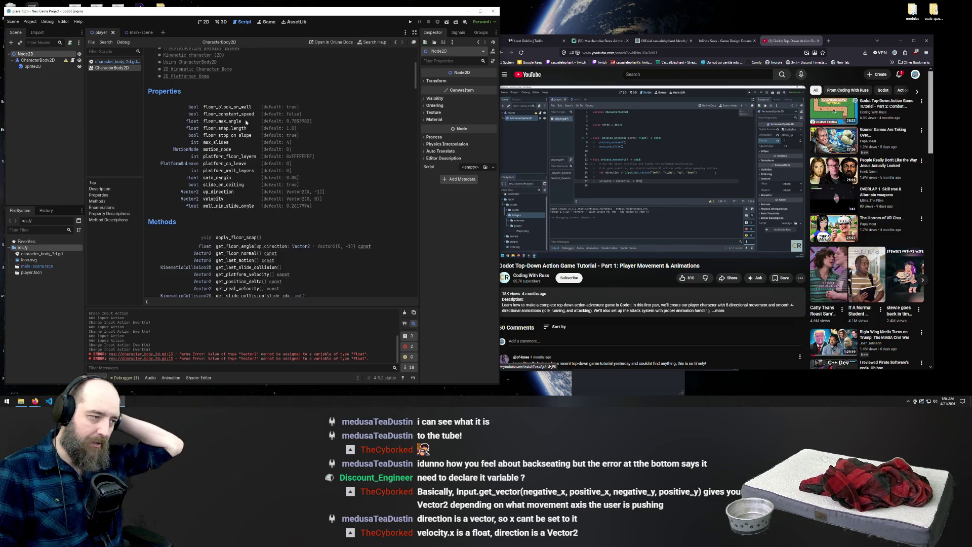
scroll(245, 112, "up", 4)
scroll(248, 119, "down", 4)
scroll(251, 123, "up", 6)
scroll(251, 124, "down", 10)
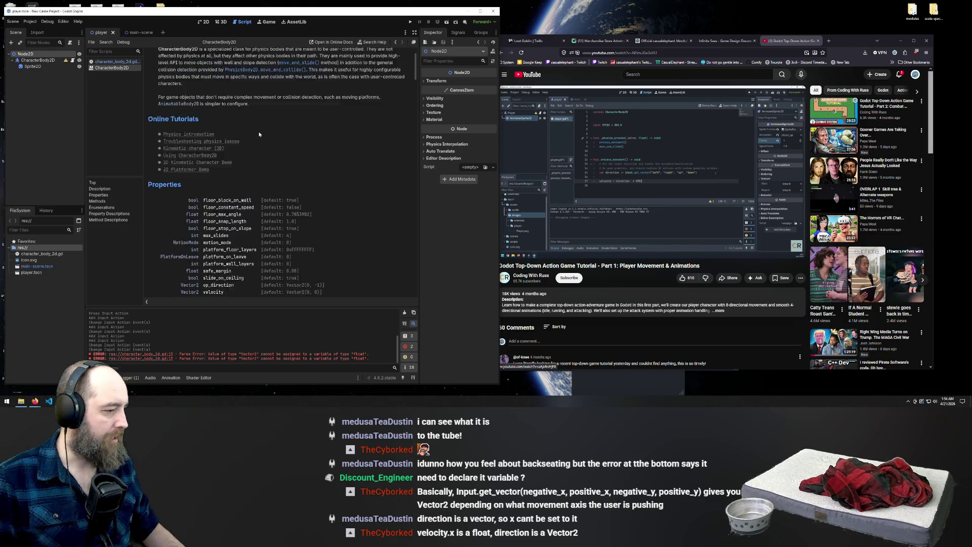
Step: Search the help page for 'velocity', step through the matches, and go back to the script
key("ctrl+f")
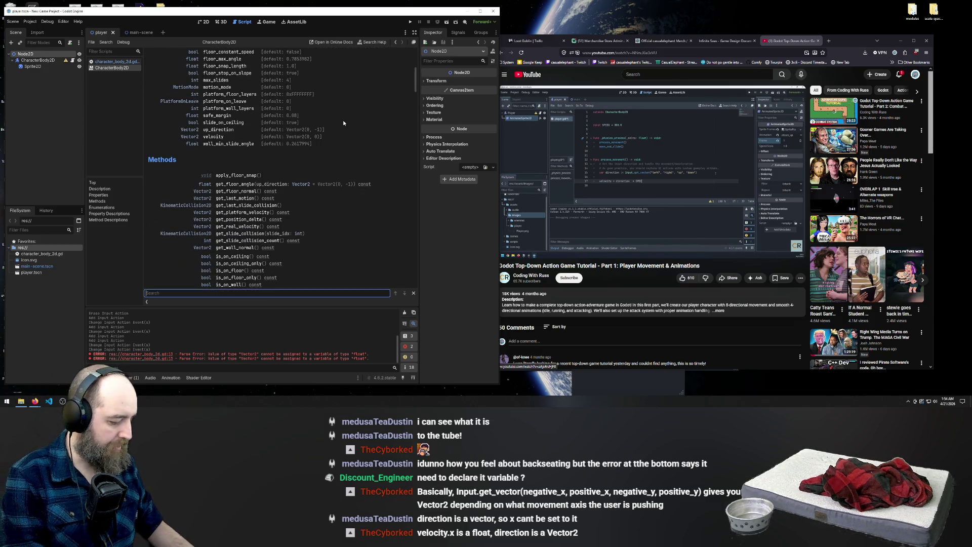
type("velocity")
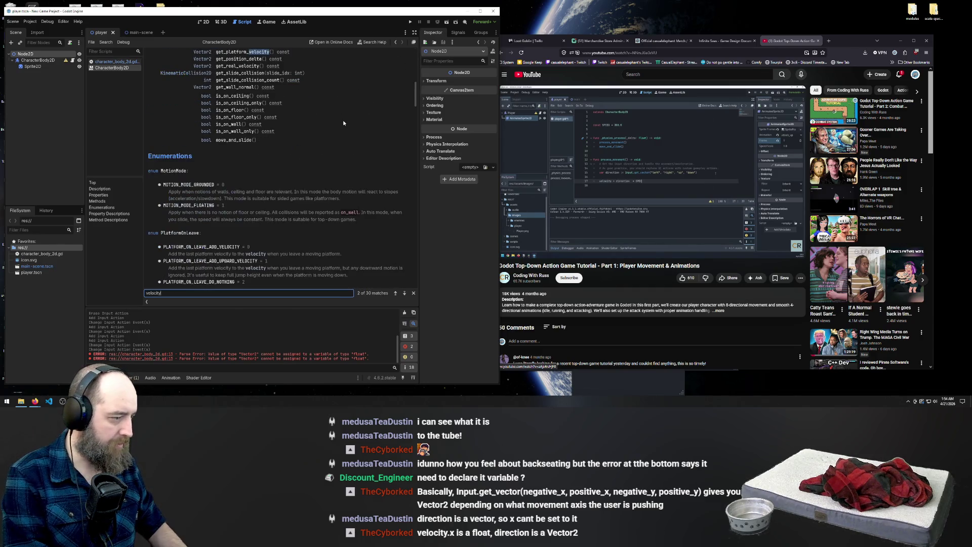
key("Return")
key("Return")
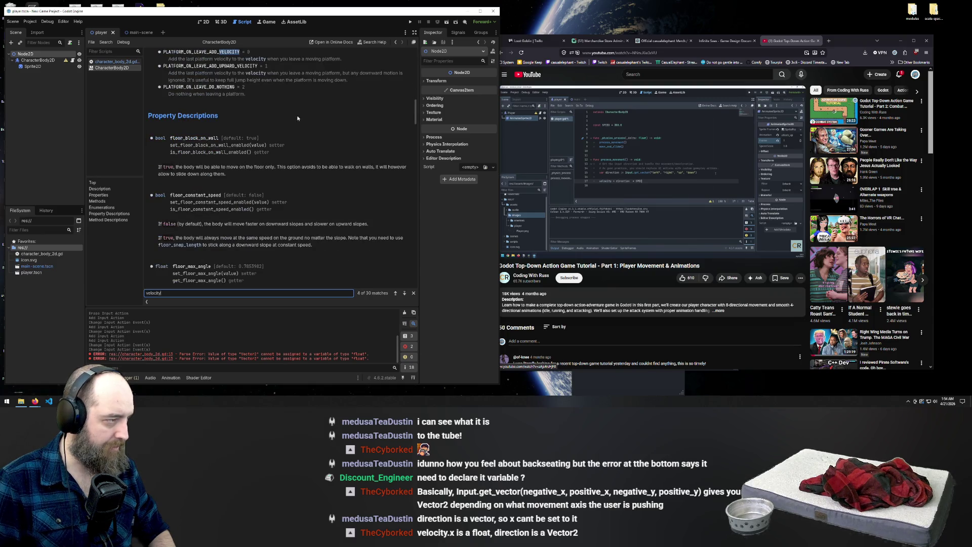
key("Return")
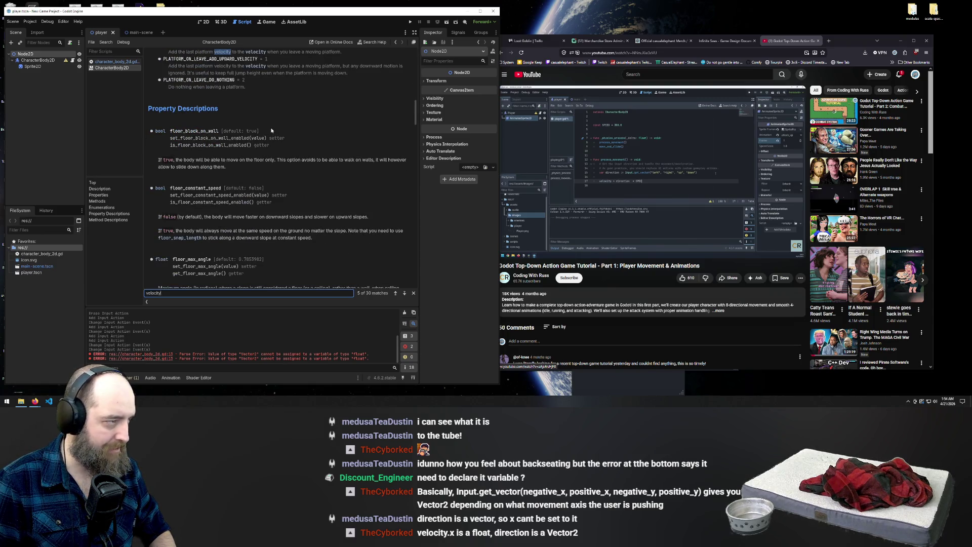
key("Return")
key("Return")
key("Return")
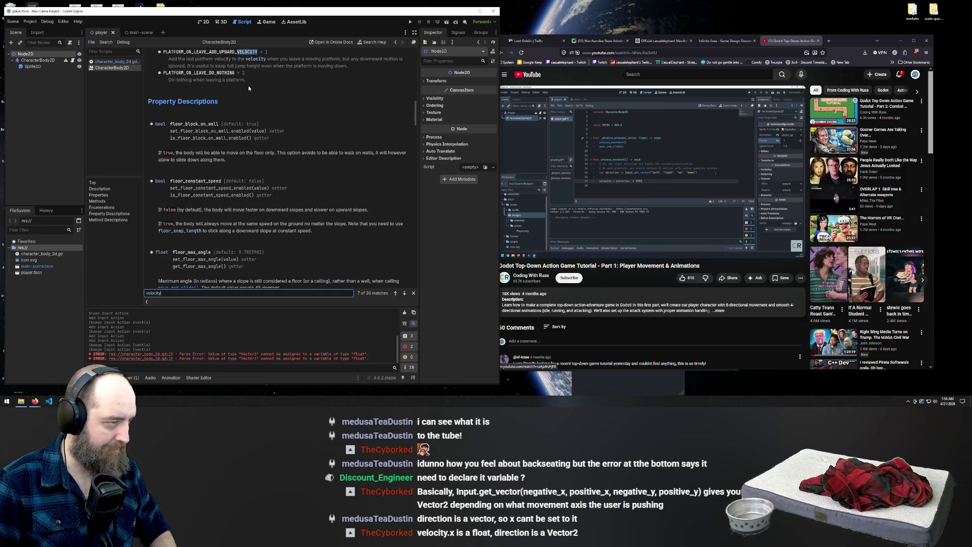
key("Return")
key("Return")
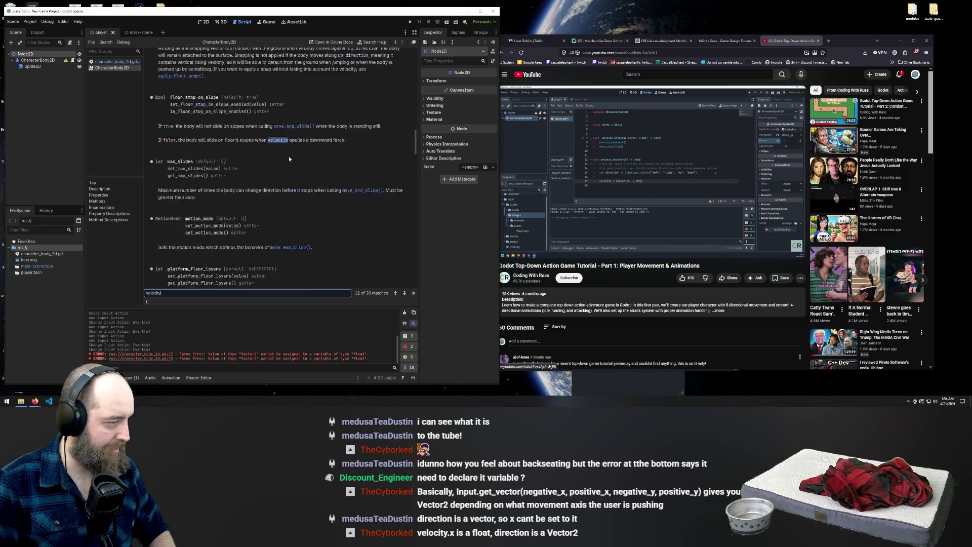
scroll(291, 156, "up", 15)
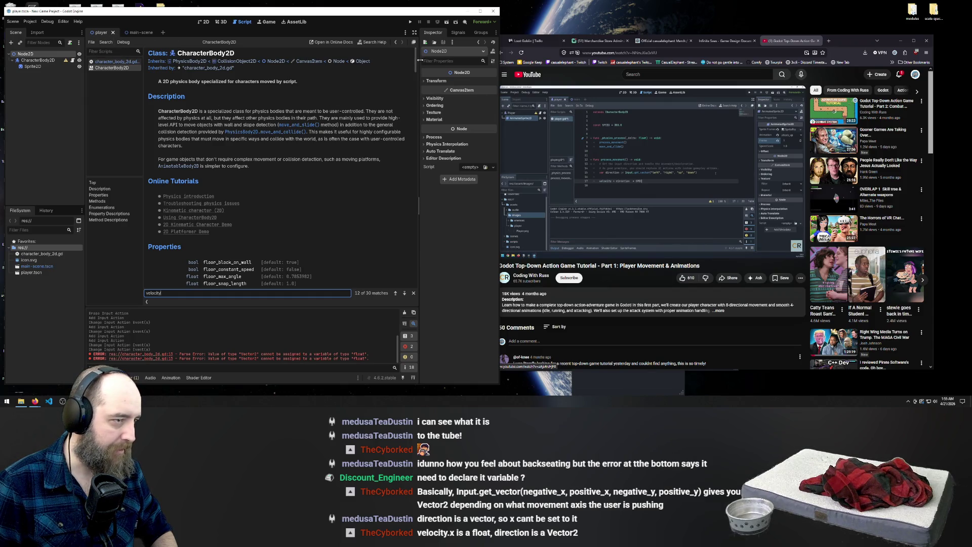
left_click(396, 42)
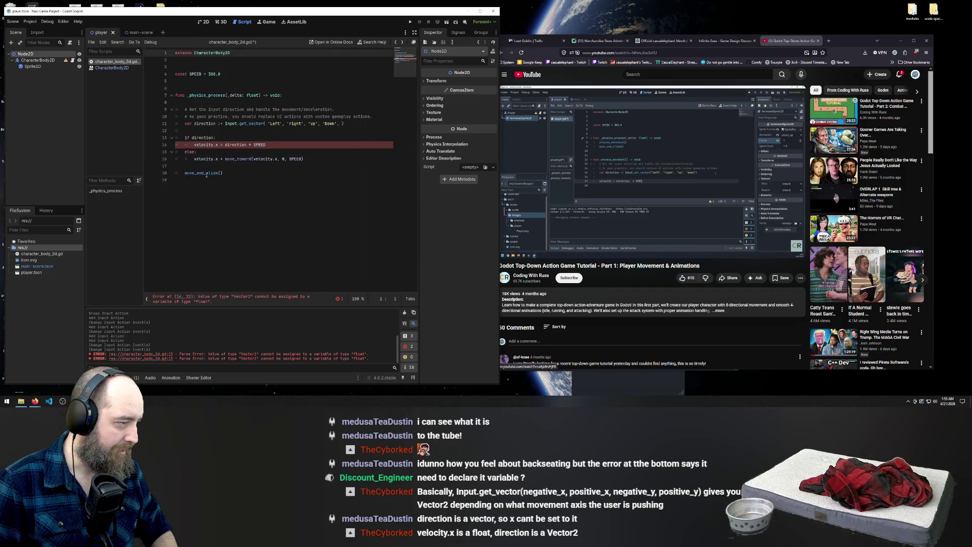
Step: Replace the if/else velocity block with velocity = direction * SPEED
left_click_drag(247, 177, 167, 160)
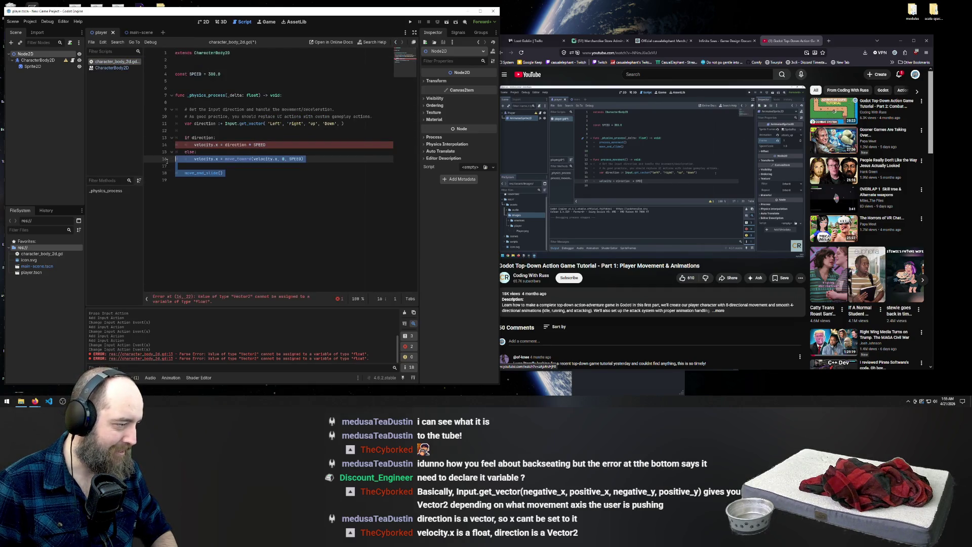
left_click(223, 161)
key("Down")
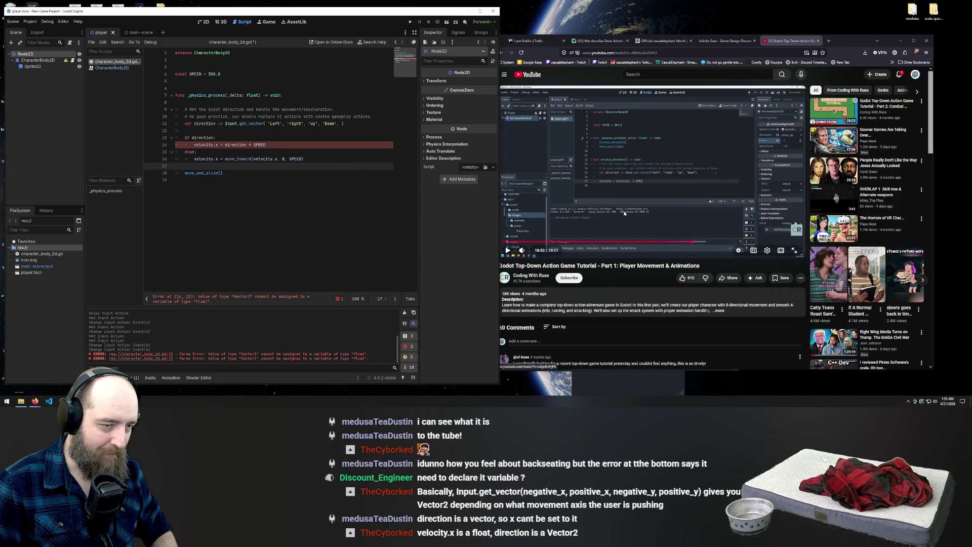
key("shift+Up")
key("shift+Up")
key("shift+Up")
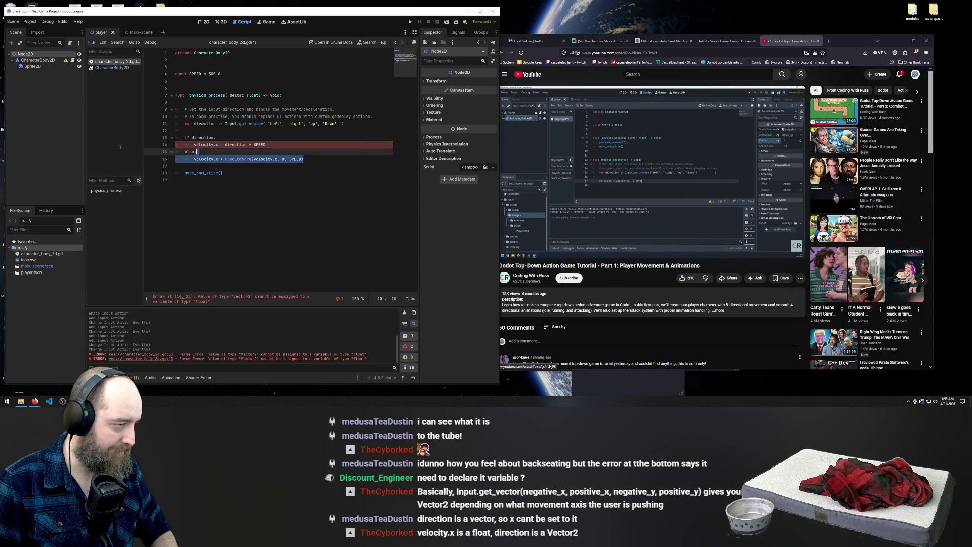
key("BackSpace")
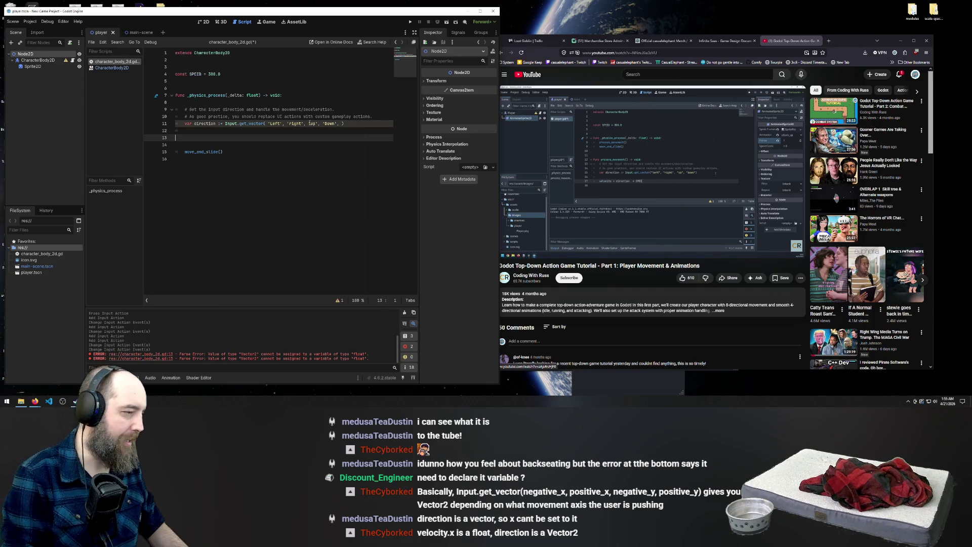
type("velocity ")
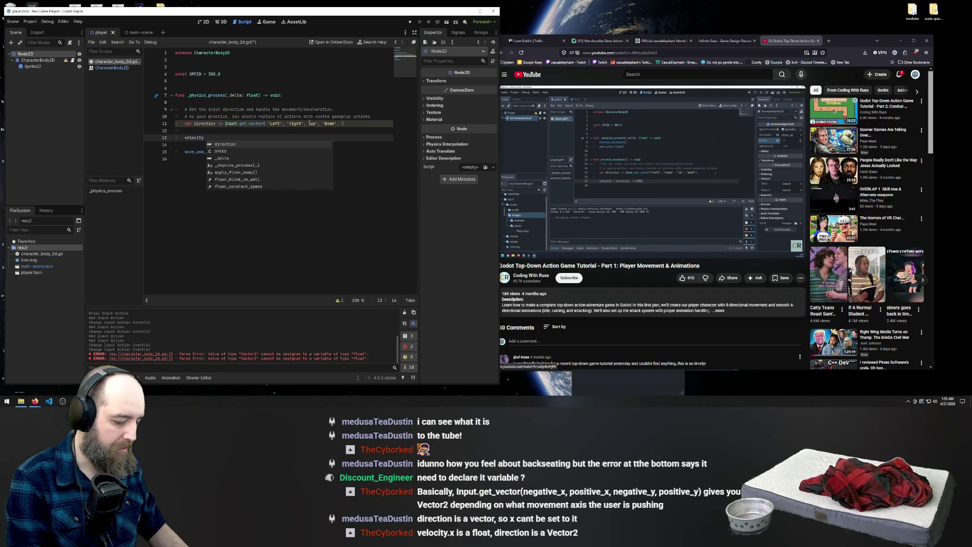
type("= direct")
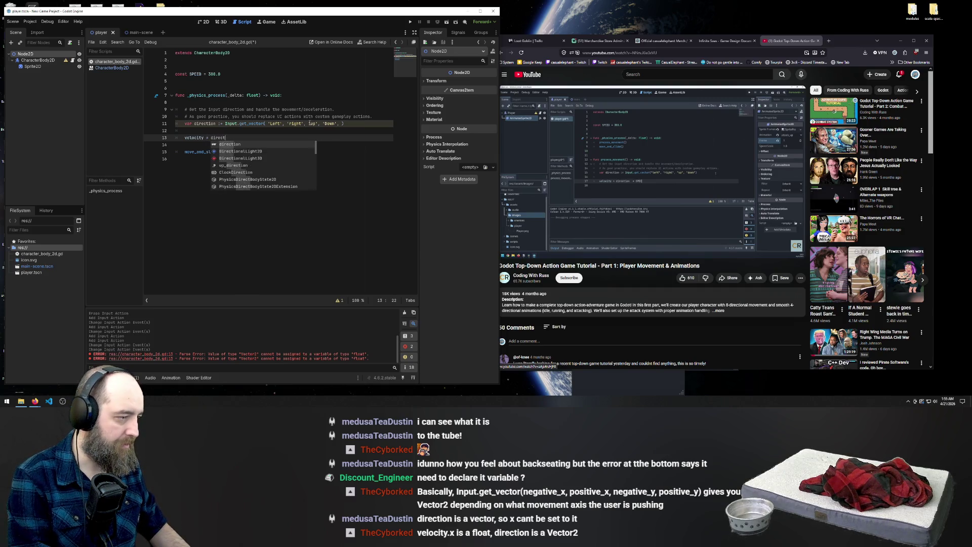
type("ion * ")
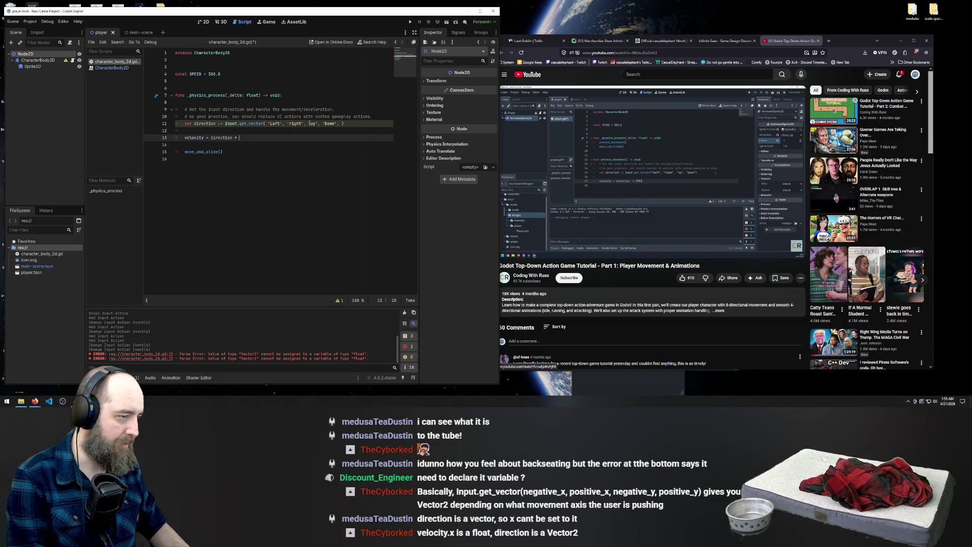
type("SPEED")
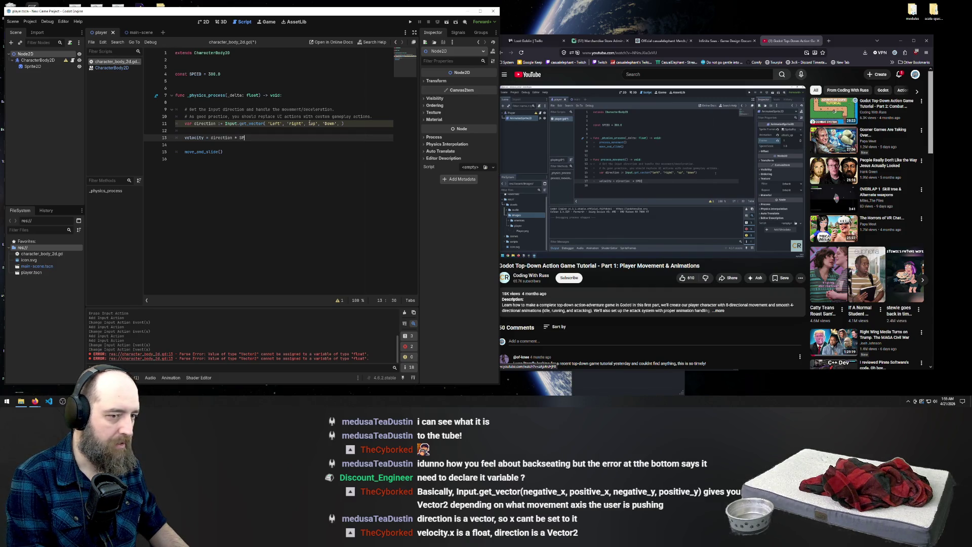
Step: Check the SPEED constant, save the script, and run the game with F5
left_click(224, 74)
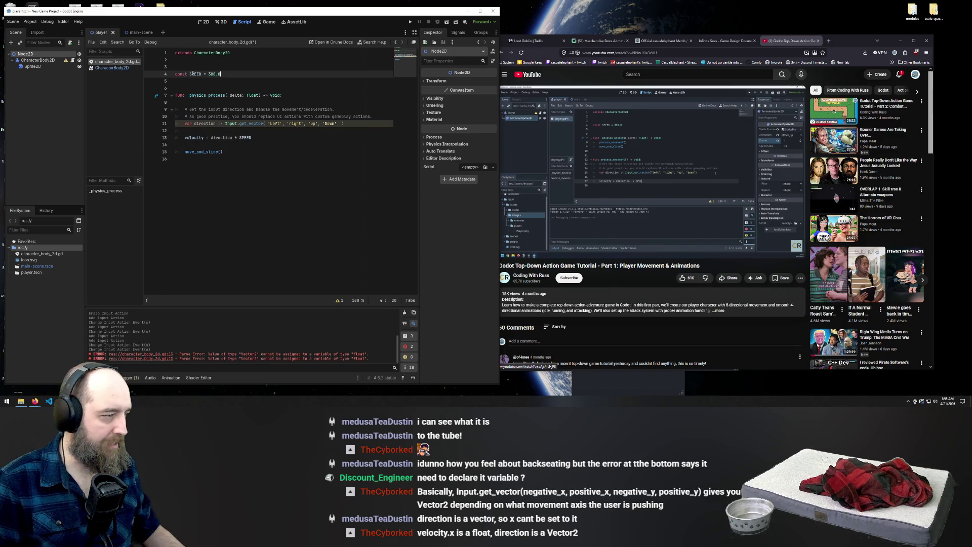
left_click(307, 124)
key("ctrl+s")
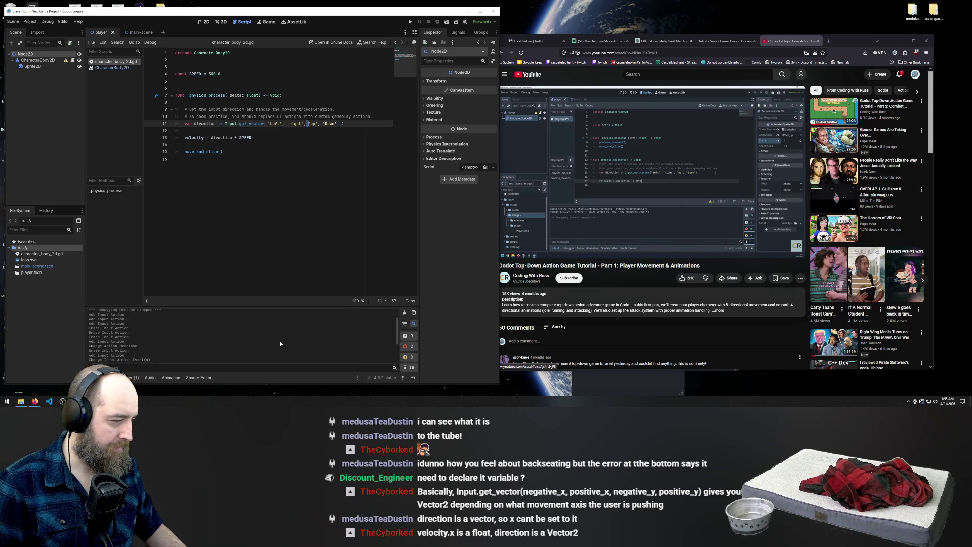
key("F5")
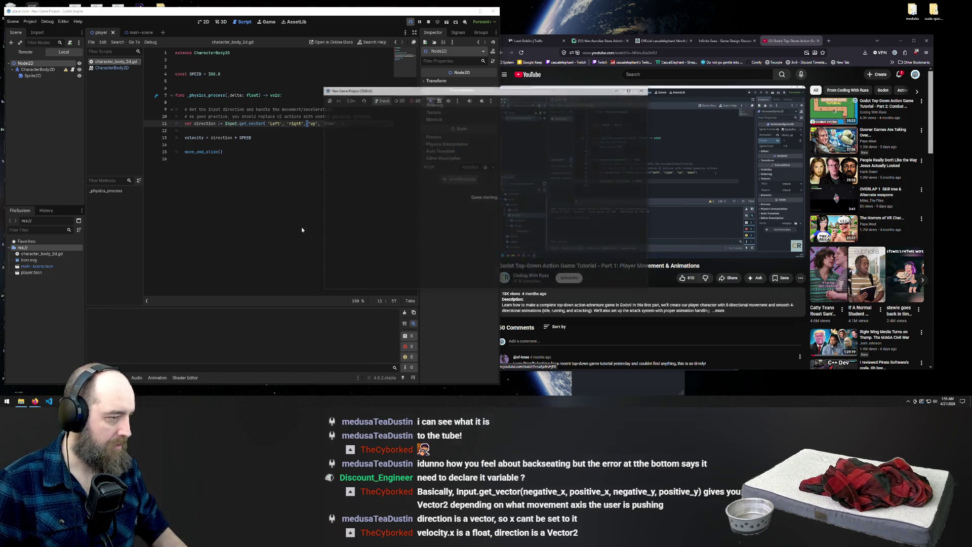
Step: Test the running game by moving the icon with the a and s keys
key("a")
key("s")
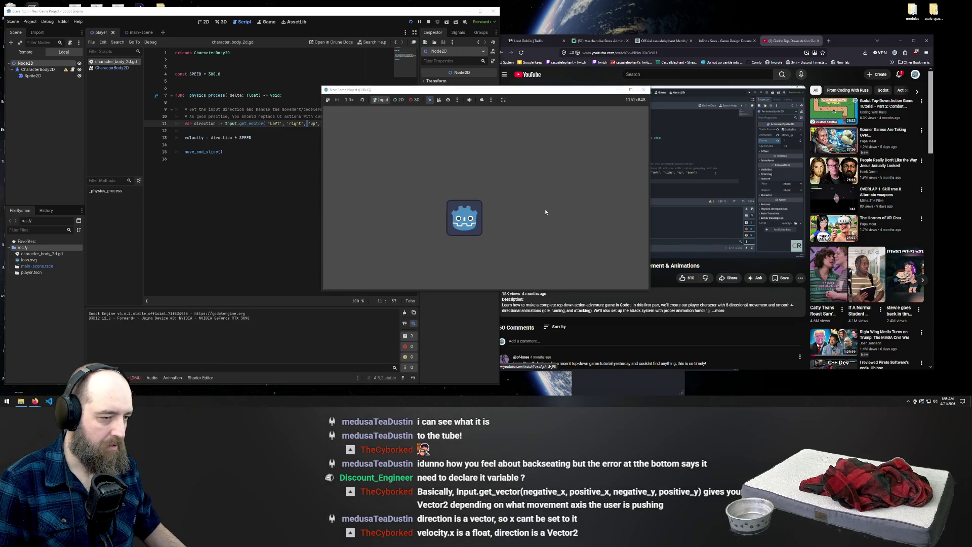
key("a")
key("s")
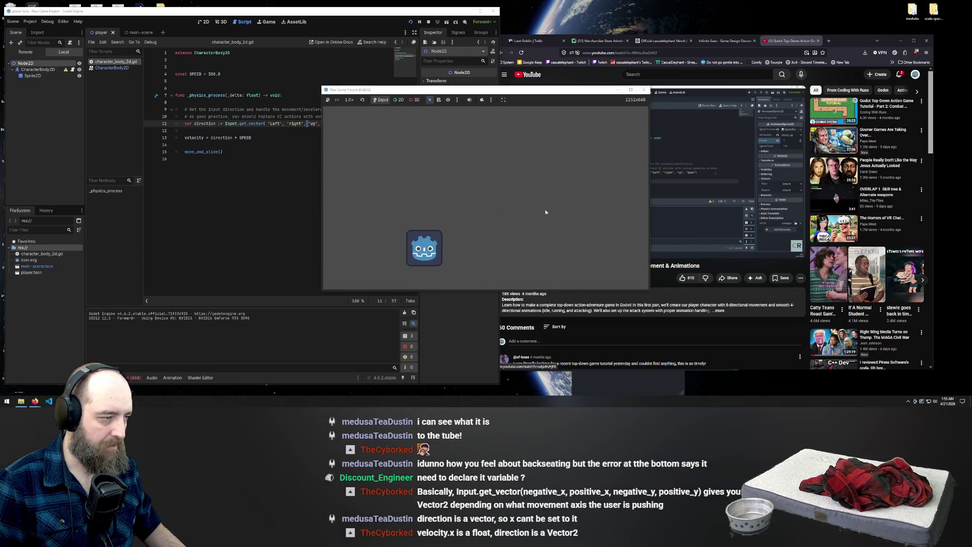
Step: Change 'right' to 'Right' in Input.get_vector and relaunch the game
left_click(307, 159)
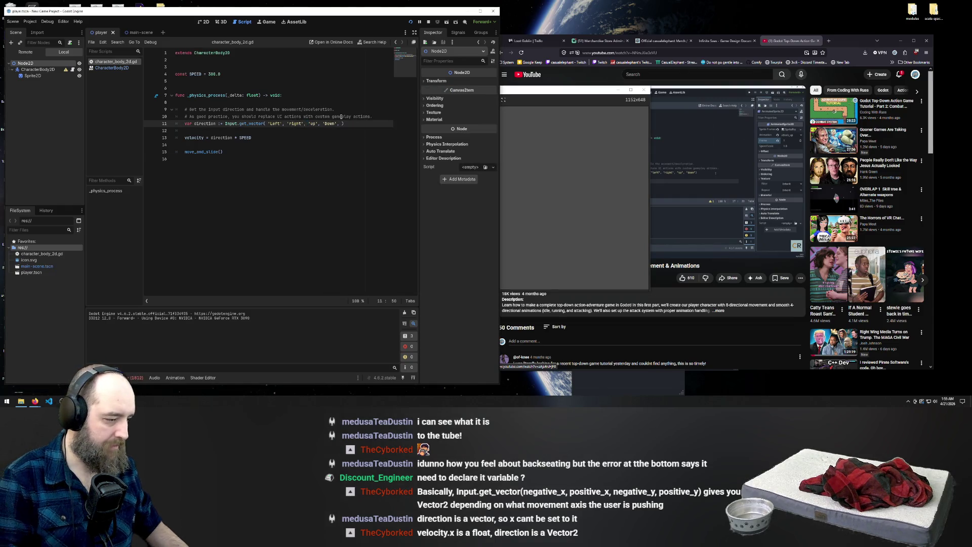
key("BackSpace")
type("R")
left_click(313, 124)
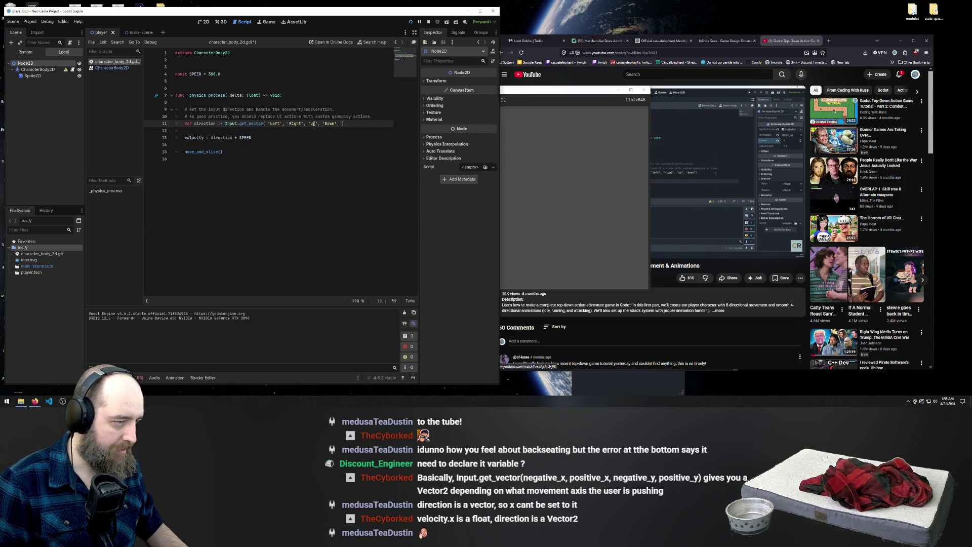
left_click(257, 237)
key("F5")
Step: Move the icon horizontally, vertically and diagonally with the arrow keys
key("Left")
key("Down")
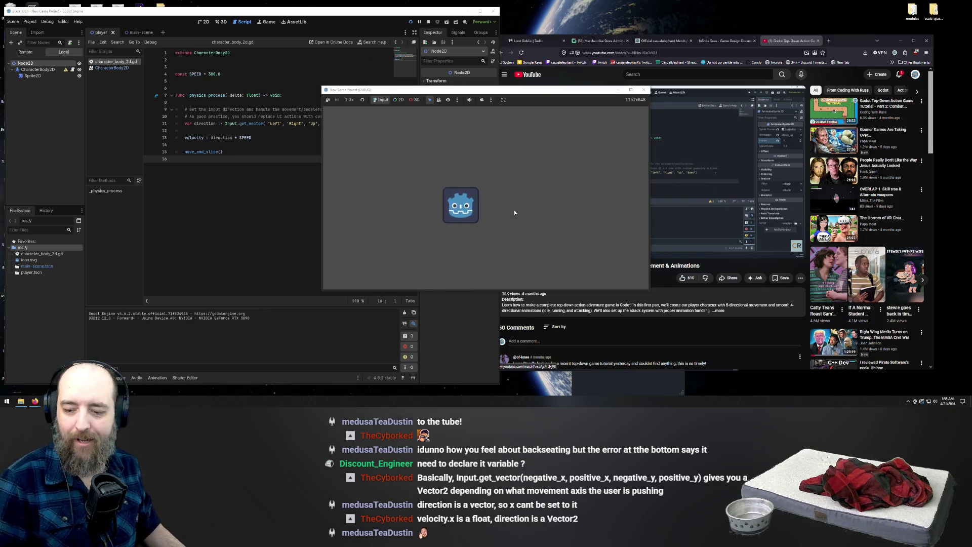
key("Up")
key("Left")
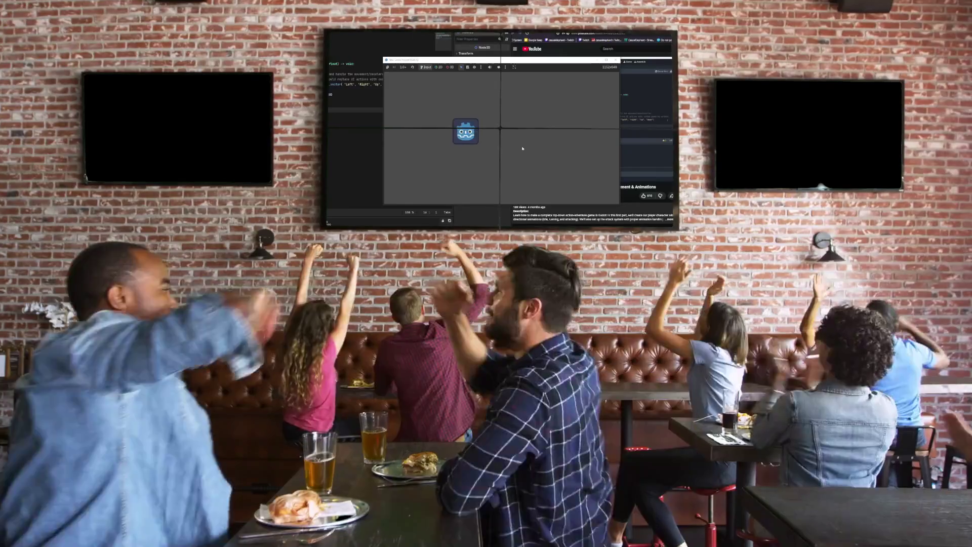
key("Left")
key("Down")
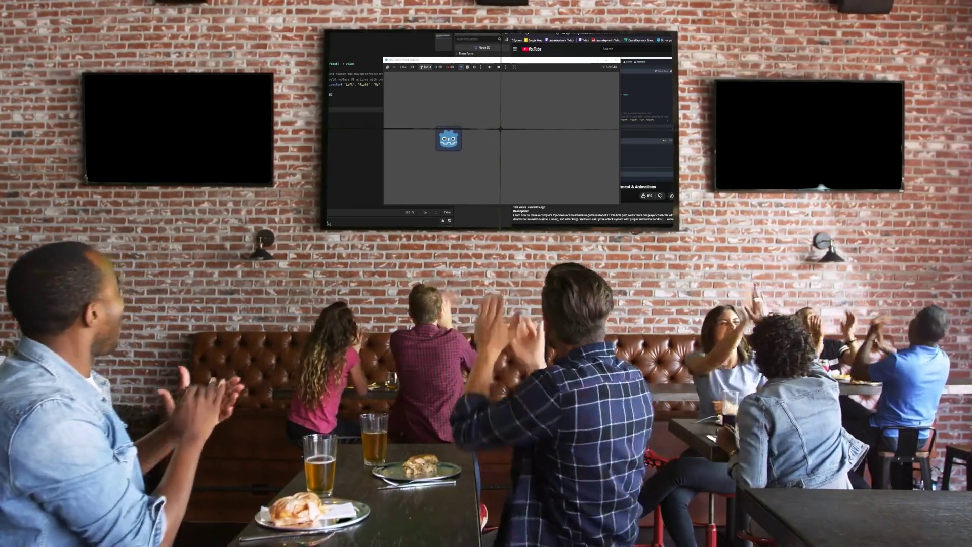
key("Right")
key("Up")
key("Down")
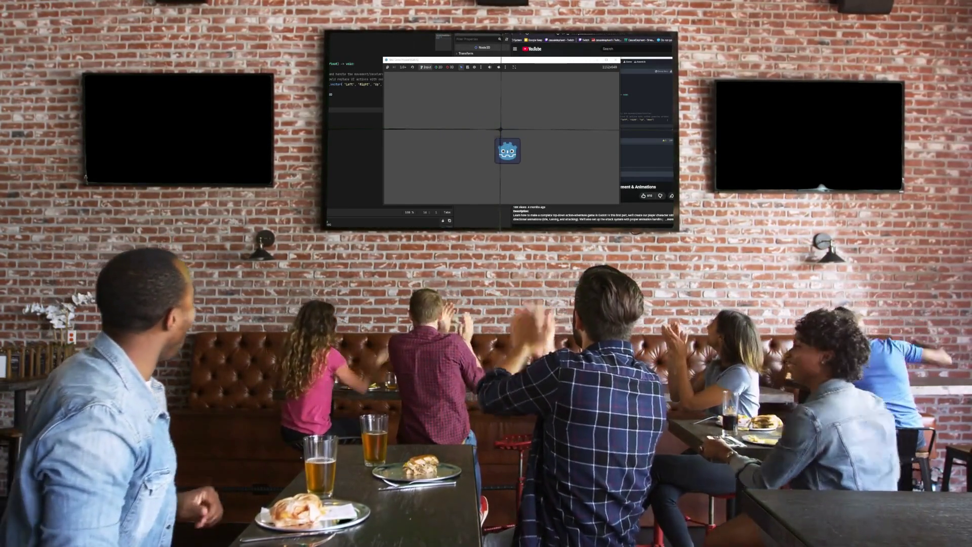
key("Up")
key("Down")
key("Up")
key("Right")
key("Down")
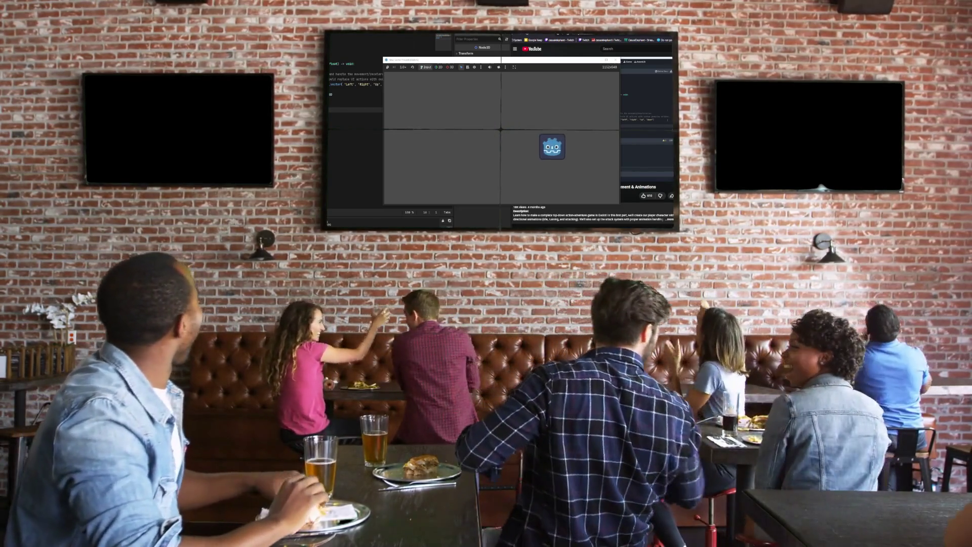
key("Right")
key("Up")
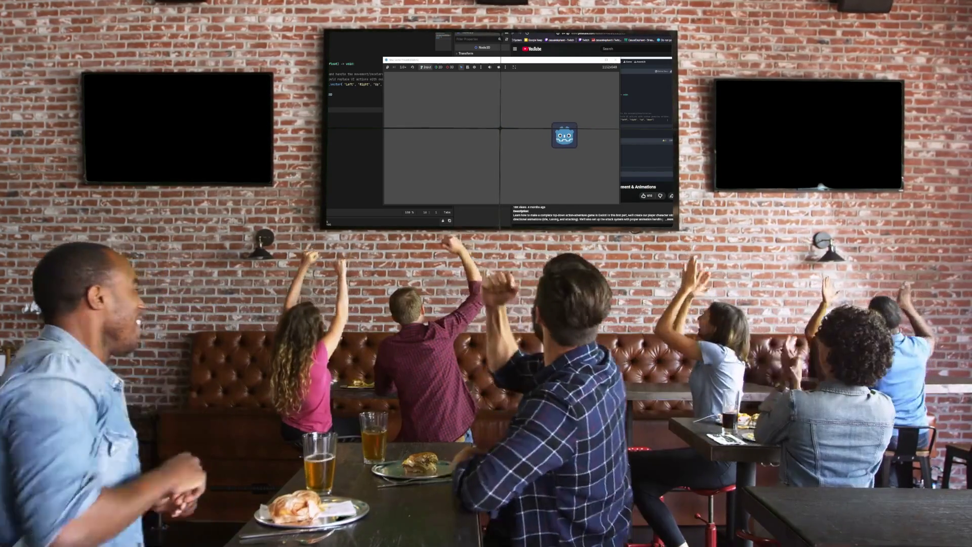